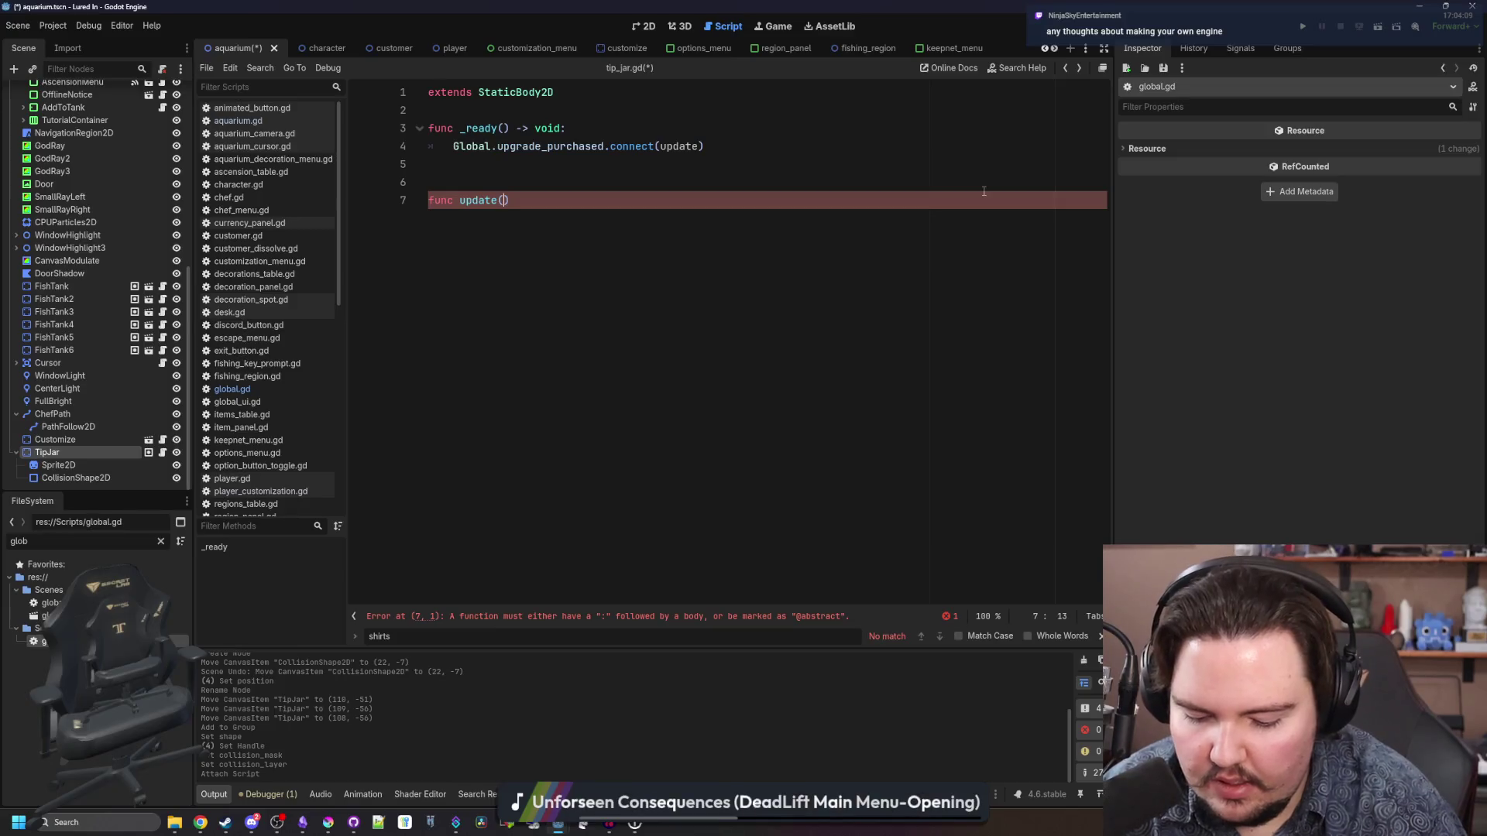
# - Change update's header to 'func update(_id = null):'
pyautogui.write('_id)')
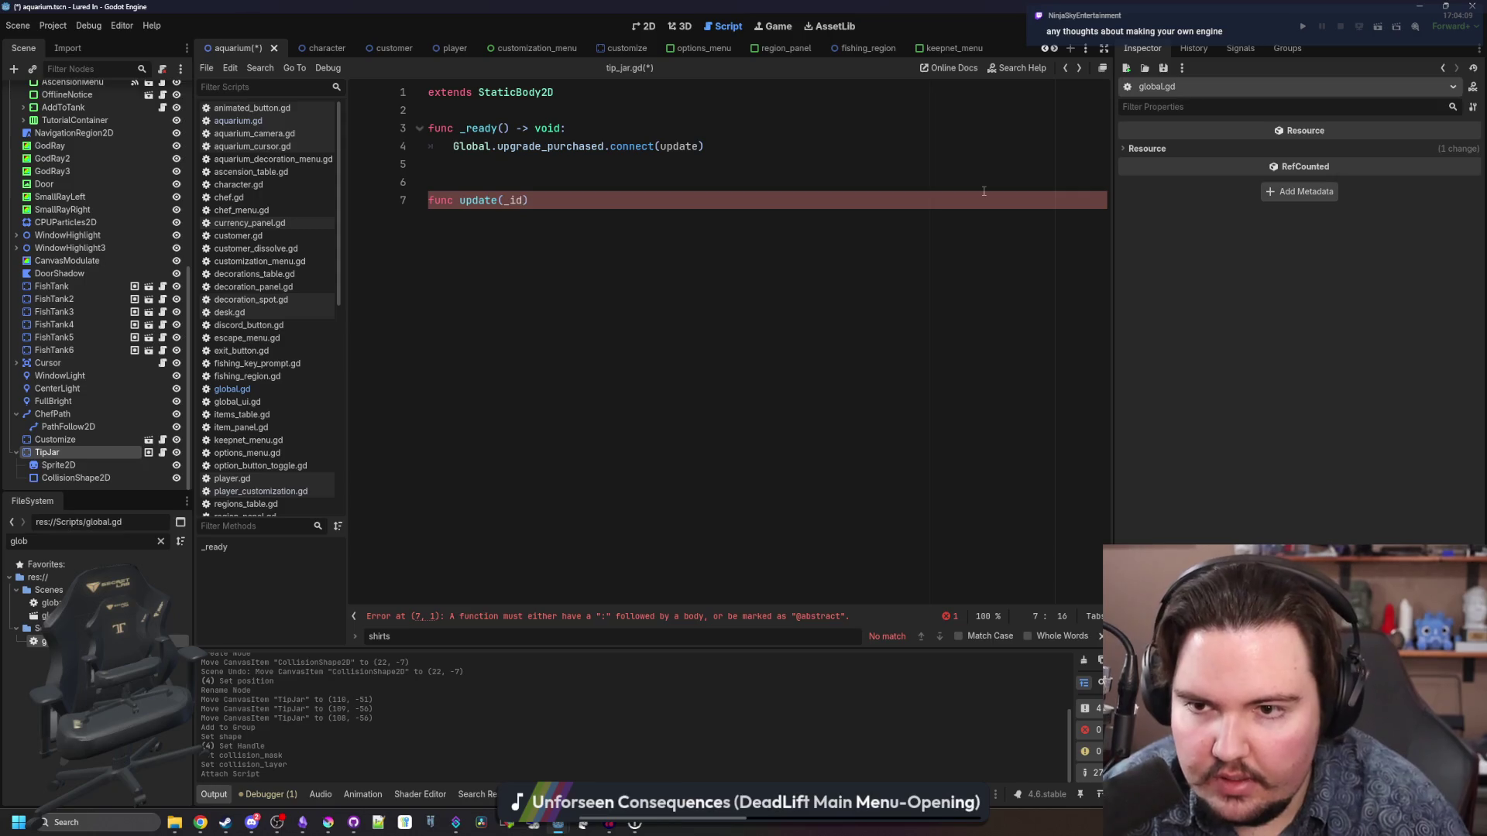
pyautogui.write(':')
pyautogui.press('Return')
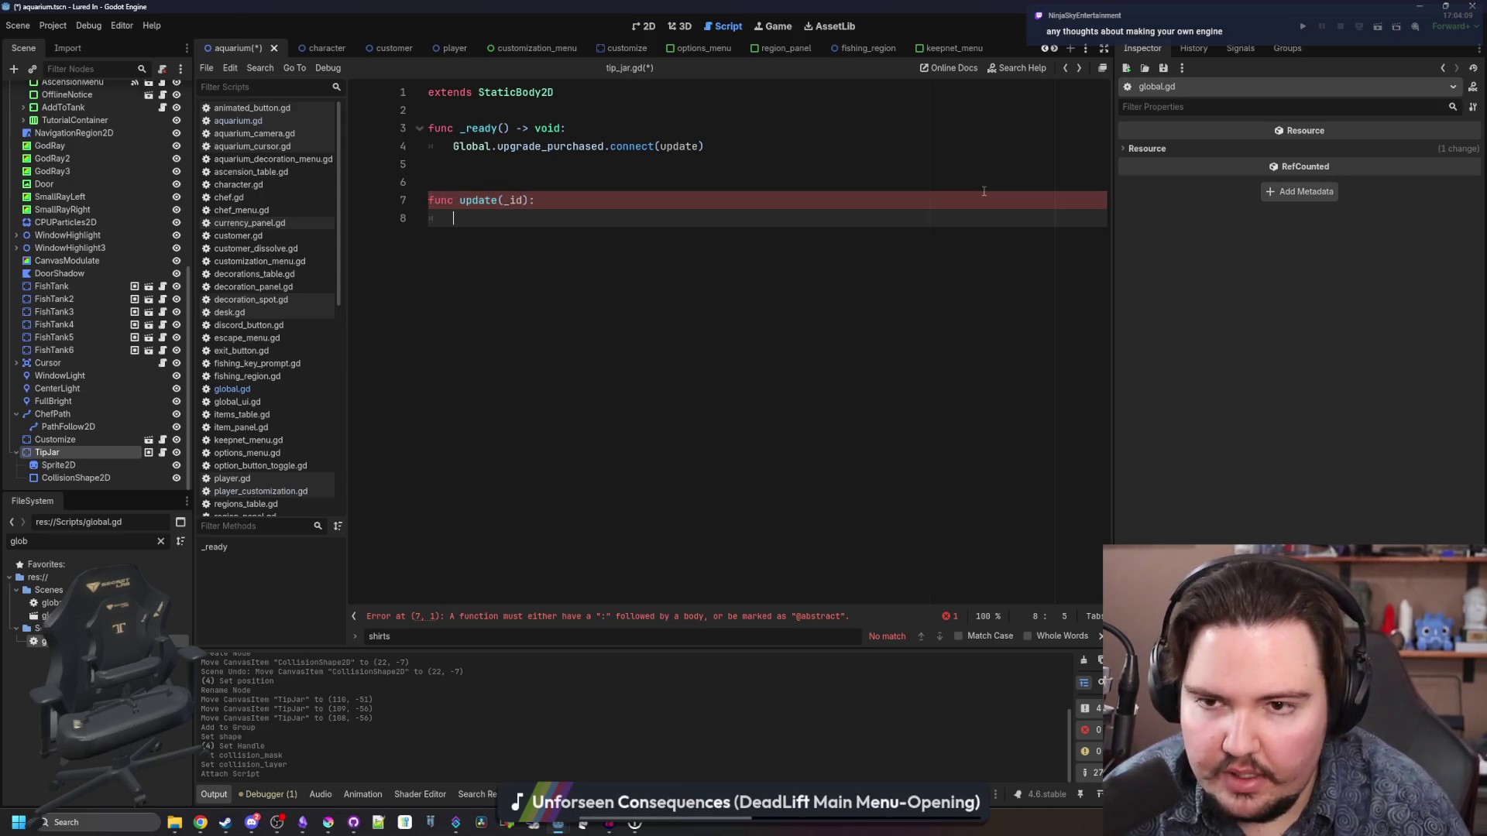
pyautogui.click(523, 200)
pyautogui.write('= null)')
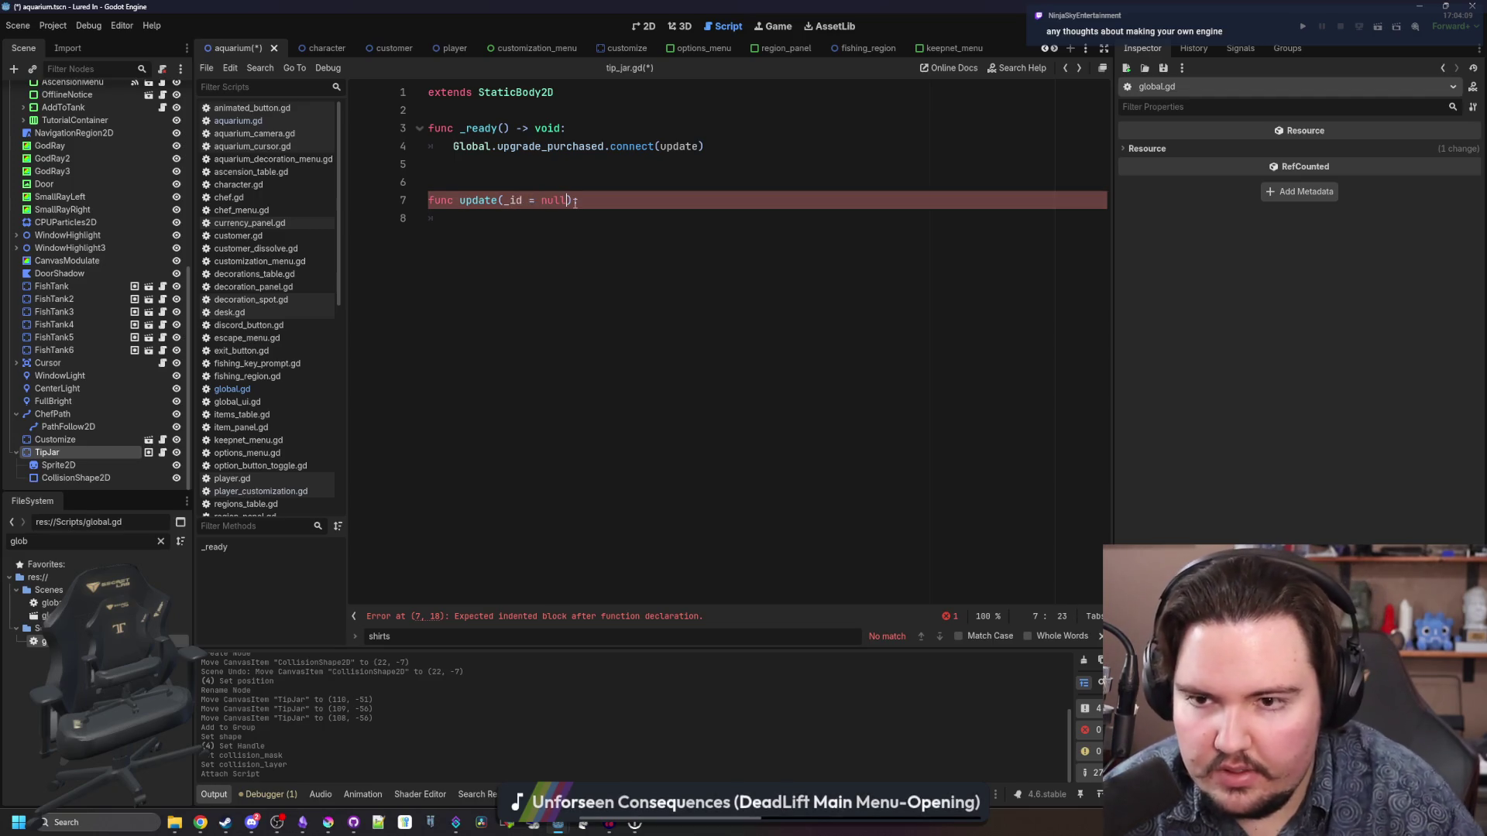
pyautogui.write(':')
# - Add an update() call in _ready and begin update's body with 'visible = Global.get_upg'
pyautogui.click(573, 165)
pyautogui.write('update')
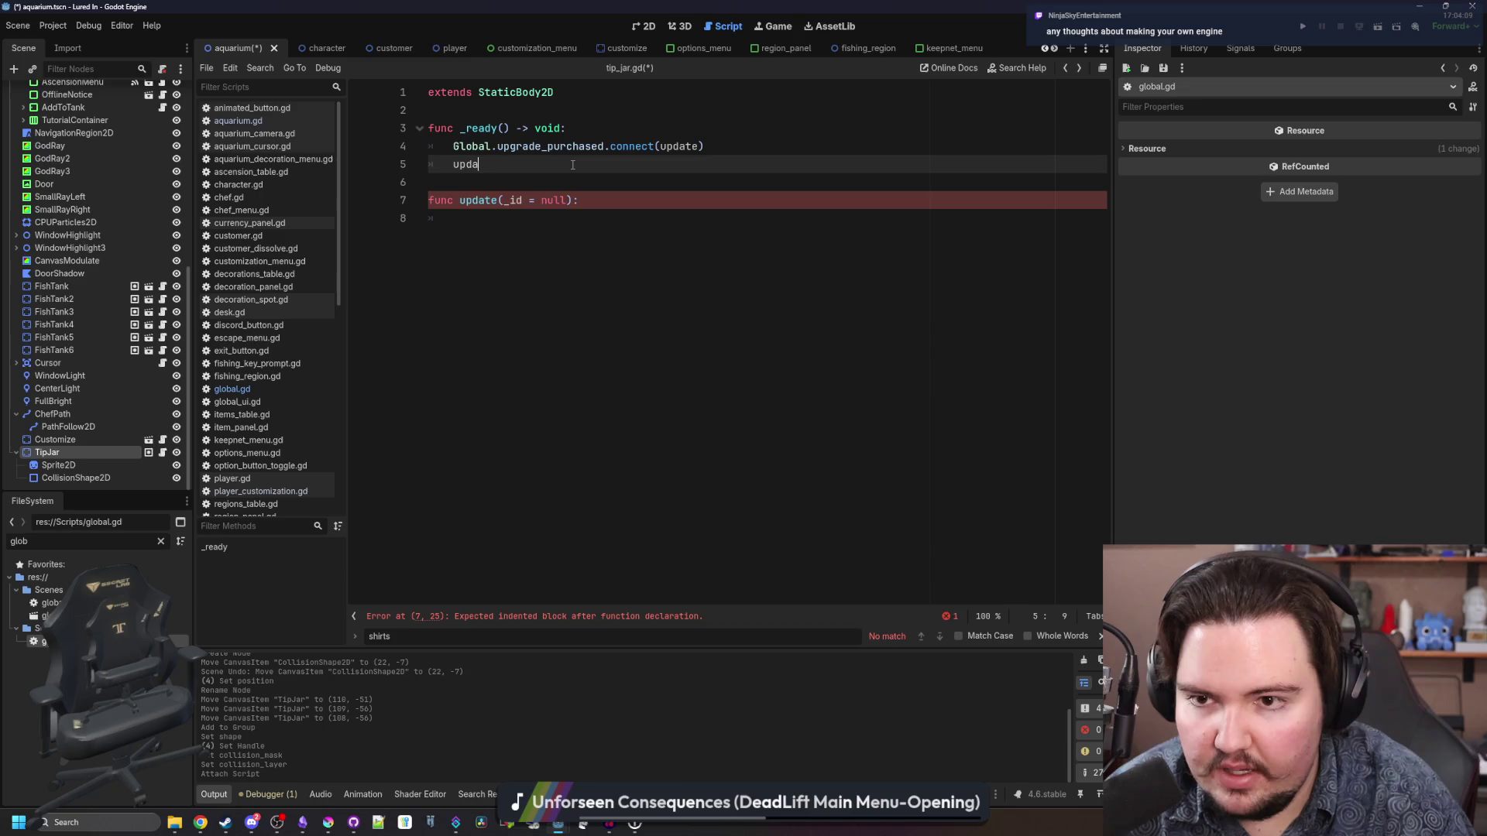
pyautogui.press('Return')
pyautogui.press('Return')
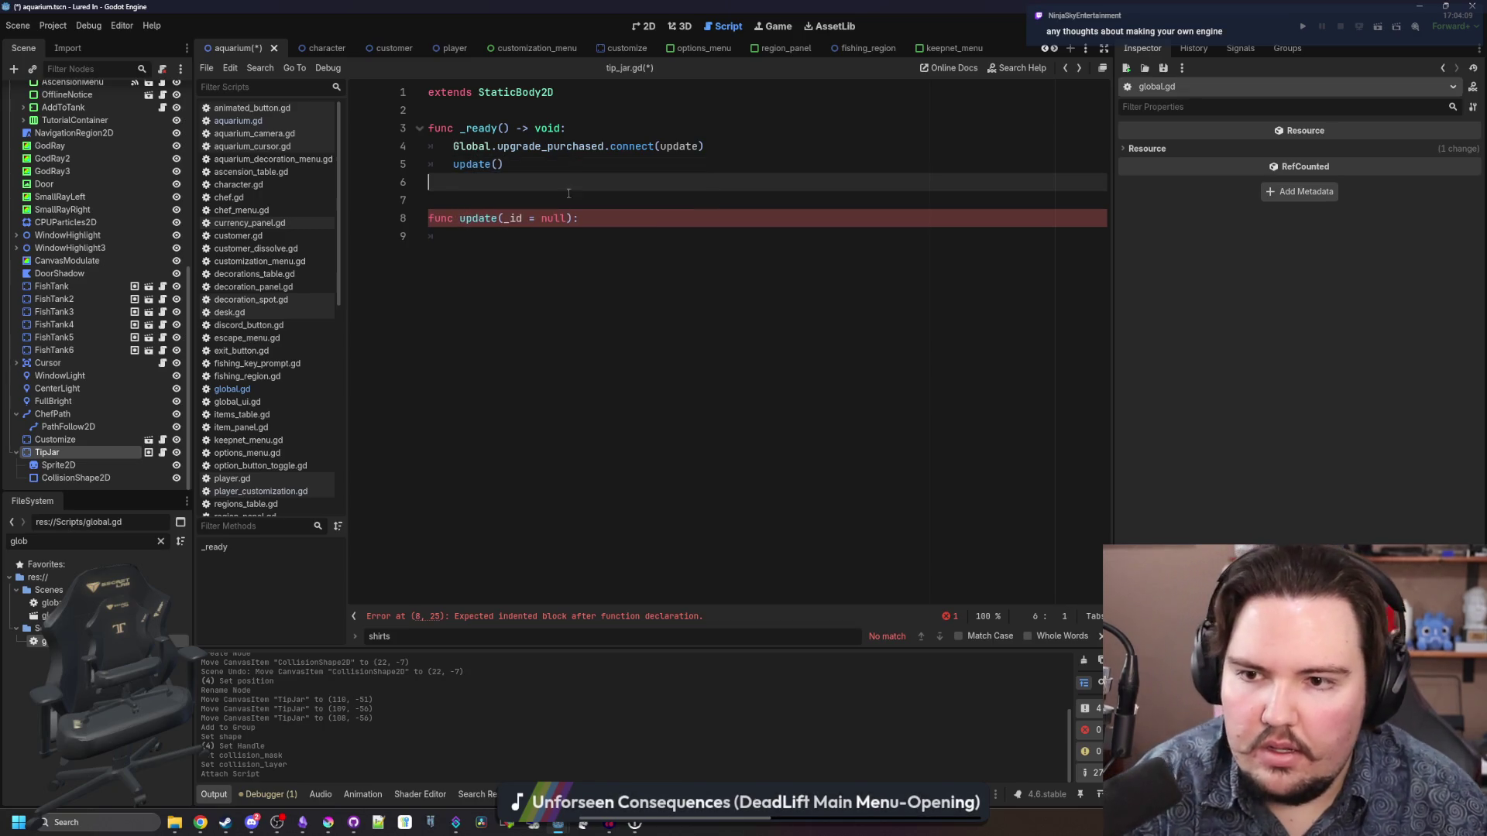
pyautogui.click(538, 230)
pyautogui.write('visible = ')
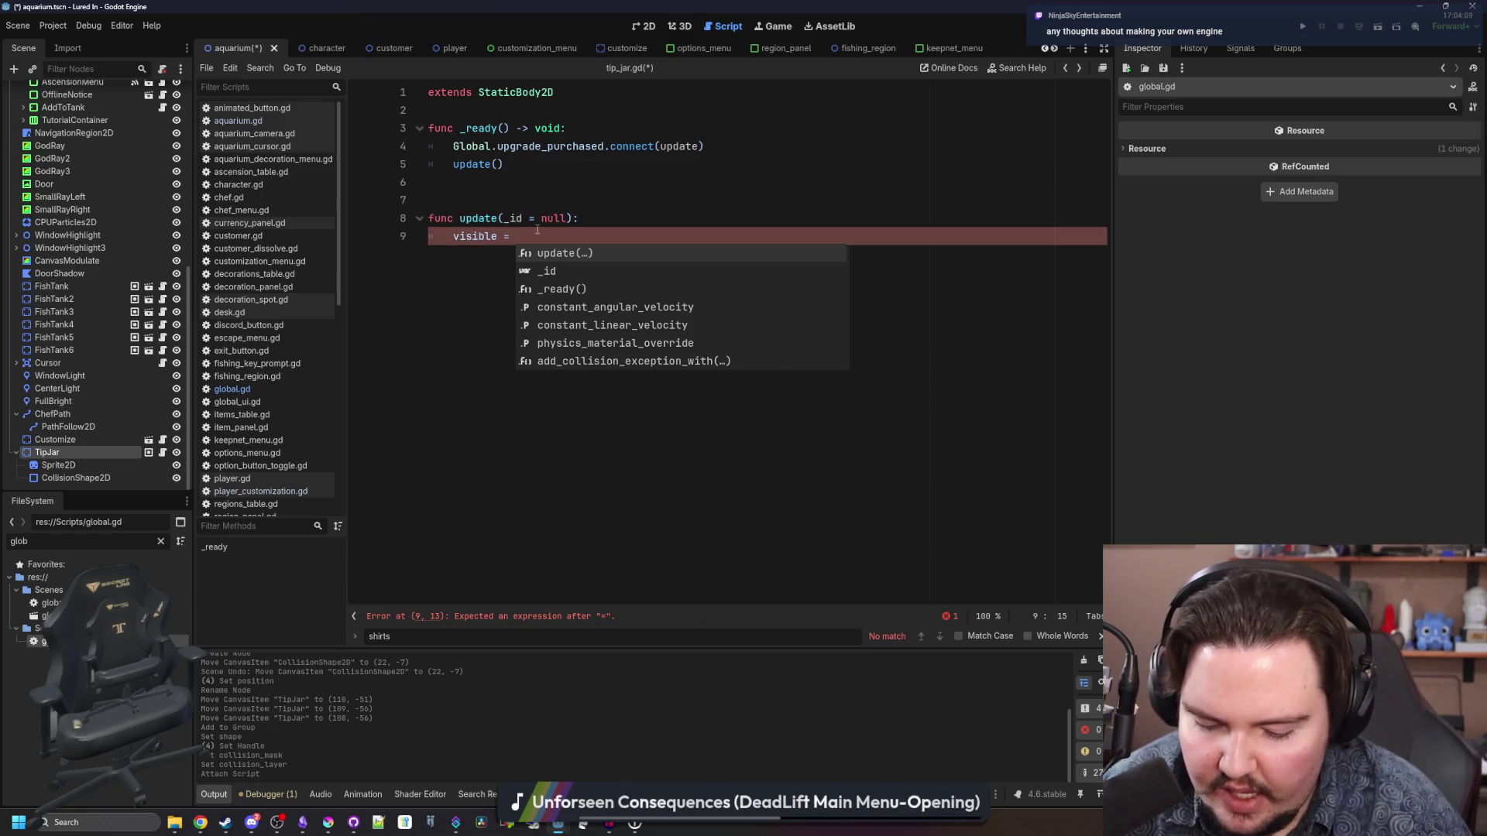
pyautogui.write('Global.get_upg')
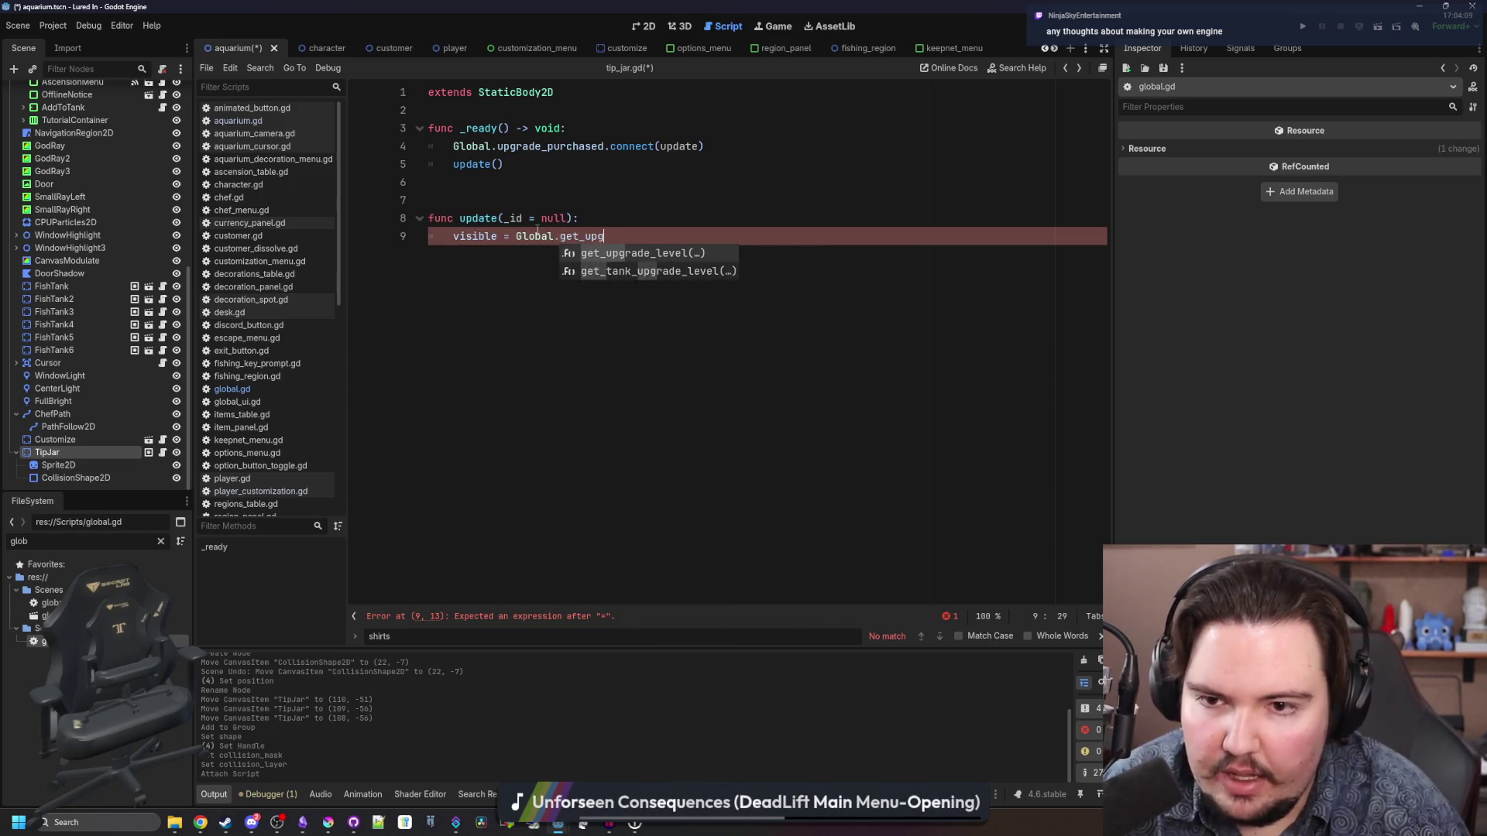
# - Complete update's body as visible = Global.get_upgrade_level("li.upgrade.tip_jar")
pyautogui.press('Return')
pyautogui.write('"li')
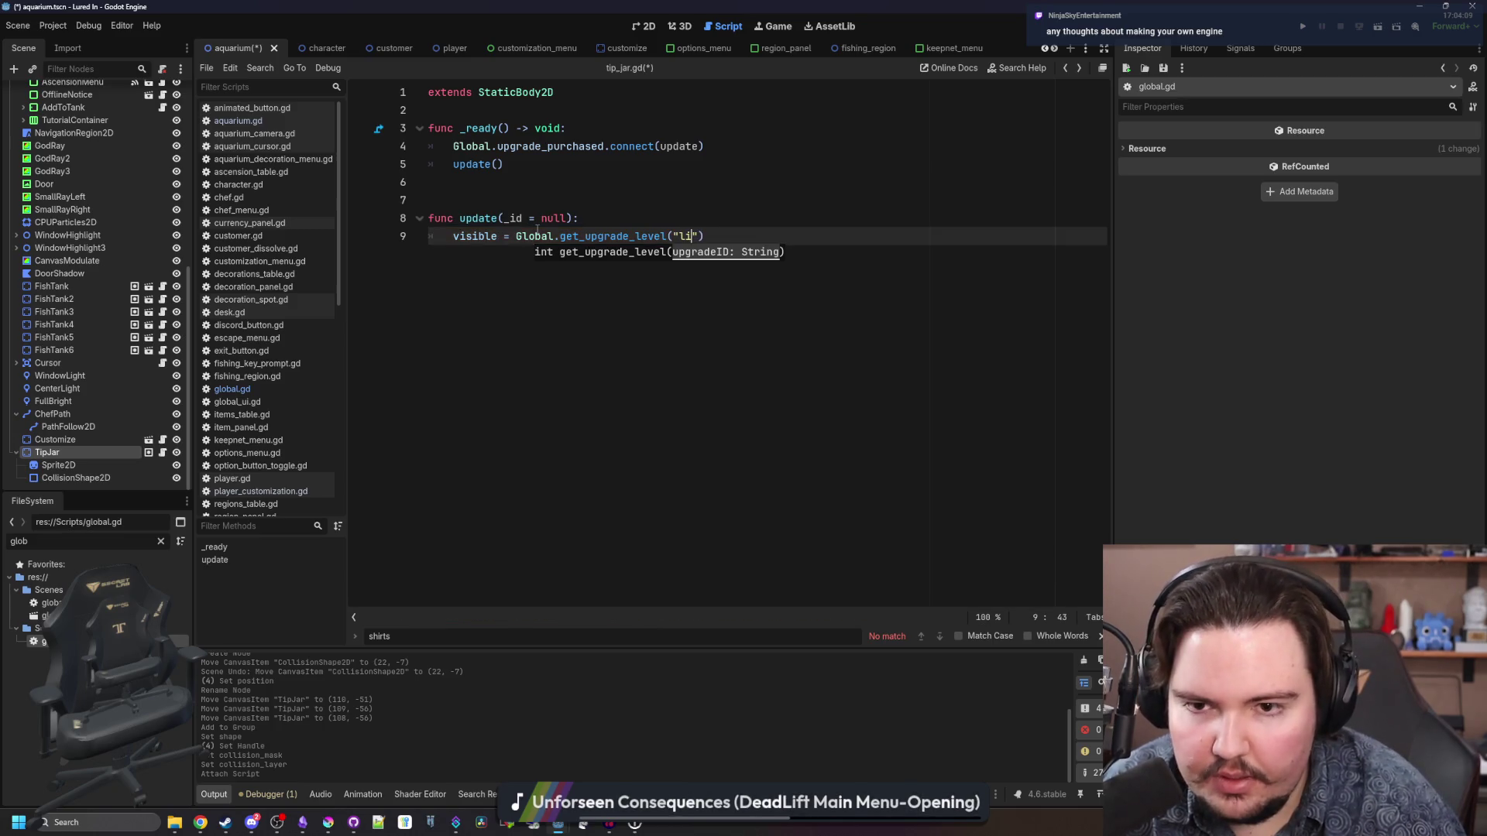
pyautogui.write('.upgrade.')
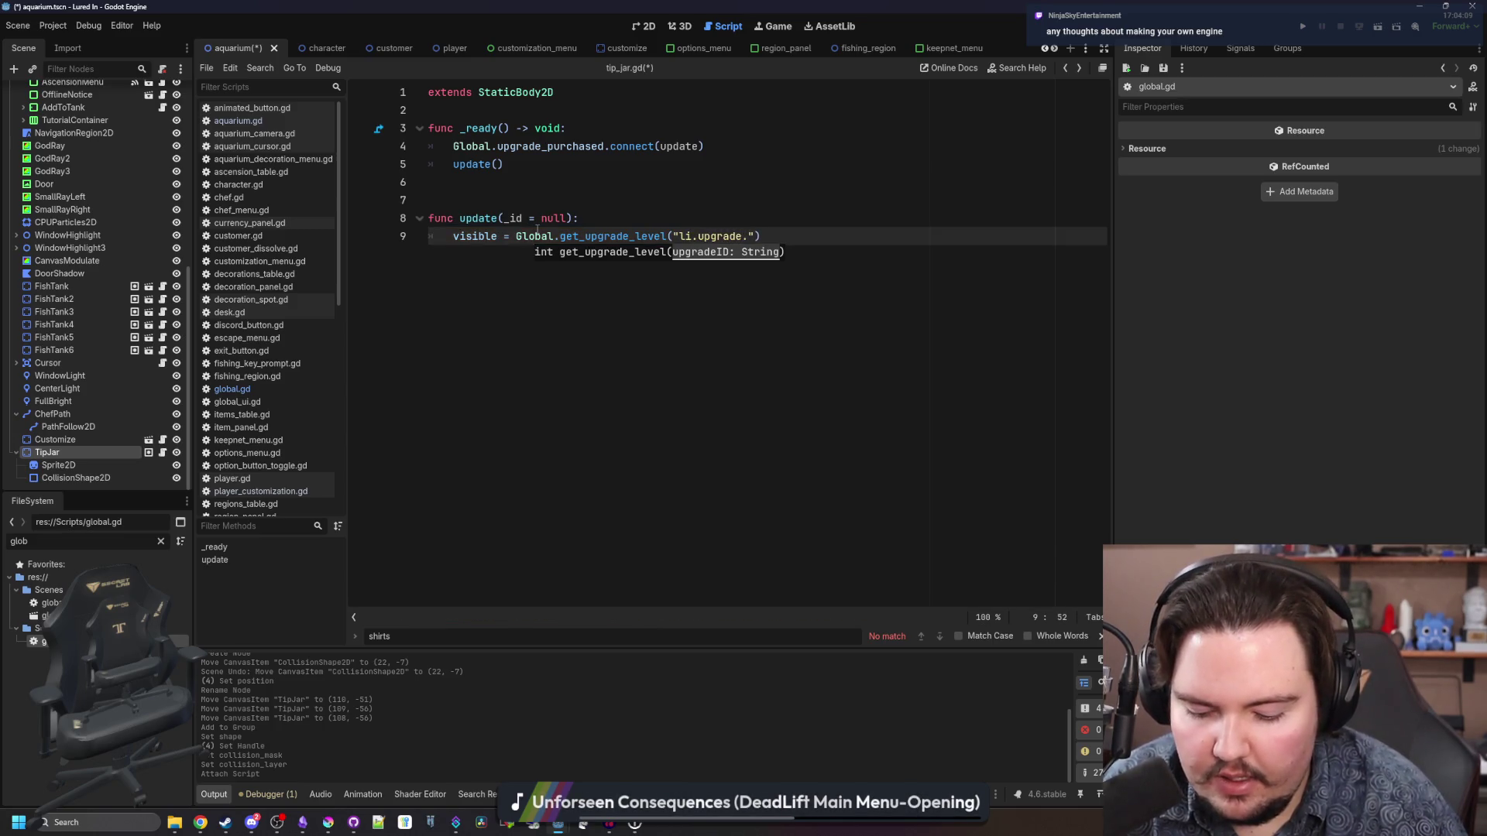
pyautogui.write('tip_jar")')
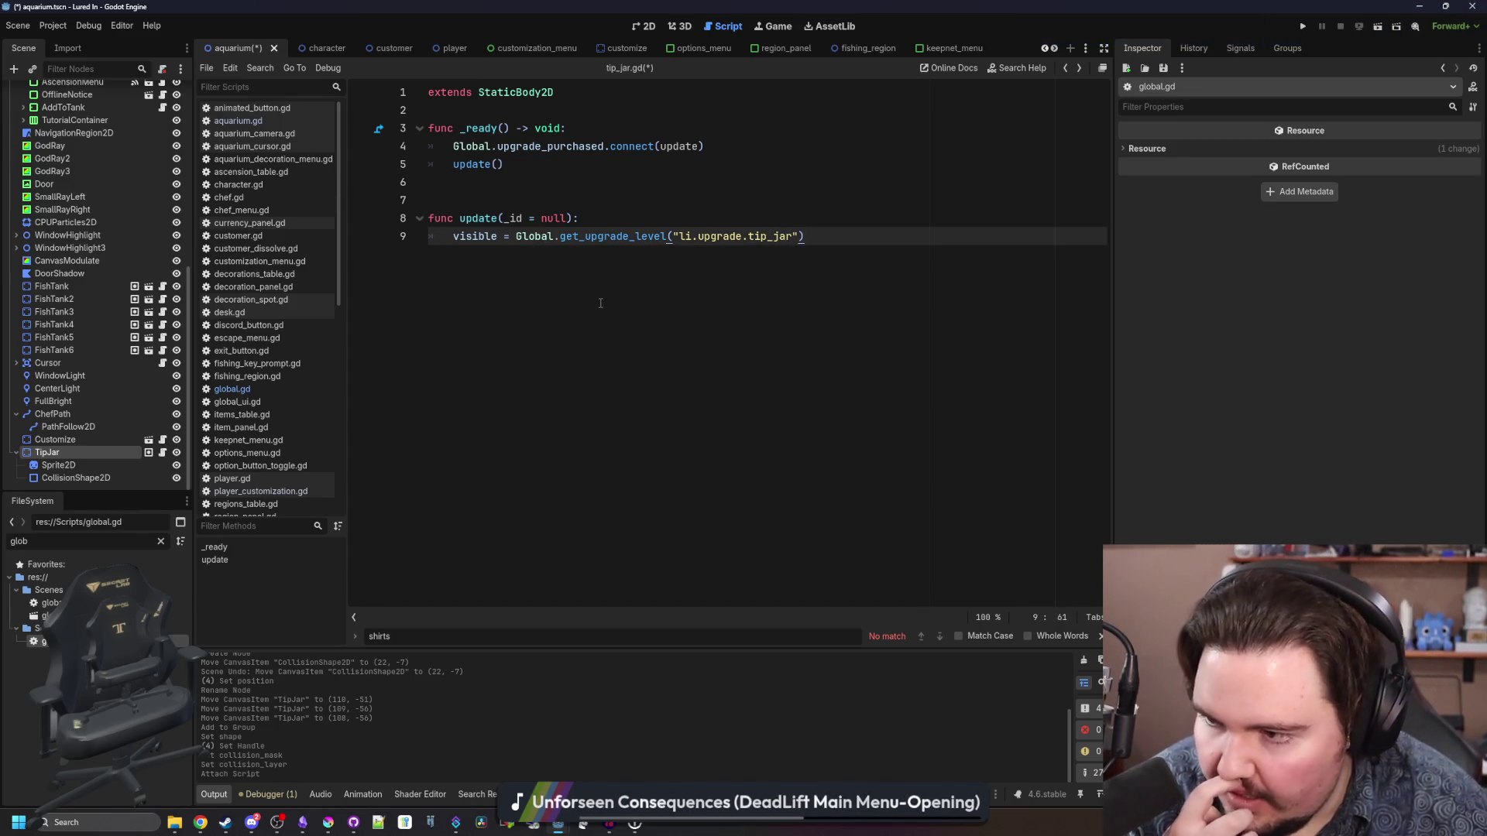
pyautogui.click(542, 182)
pyautogui.click(550, 201)
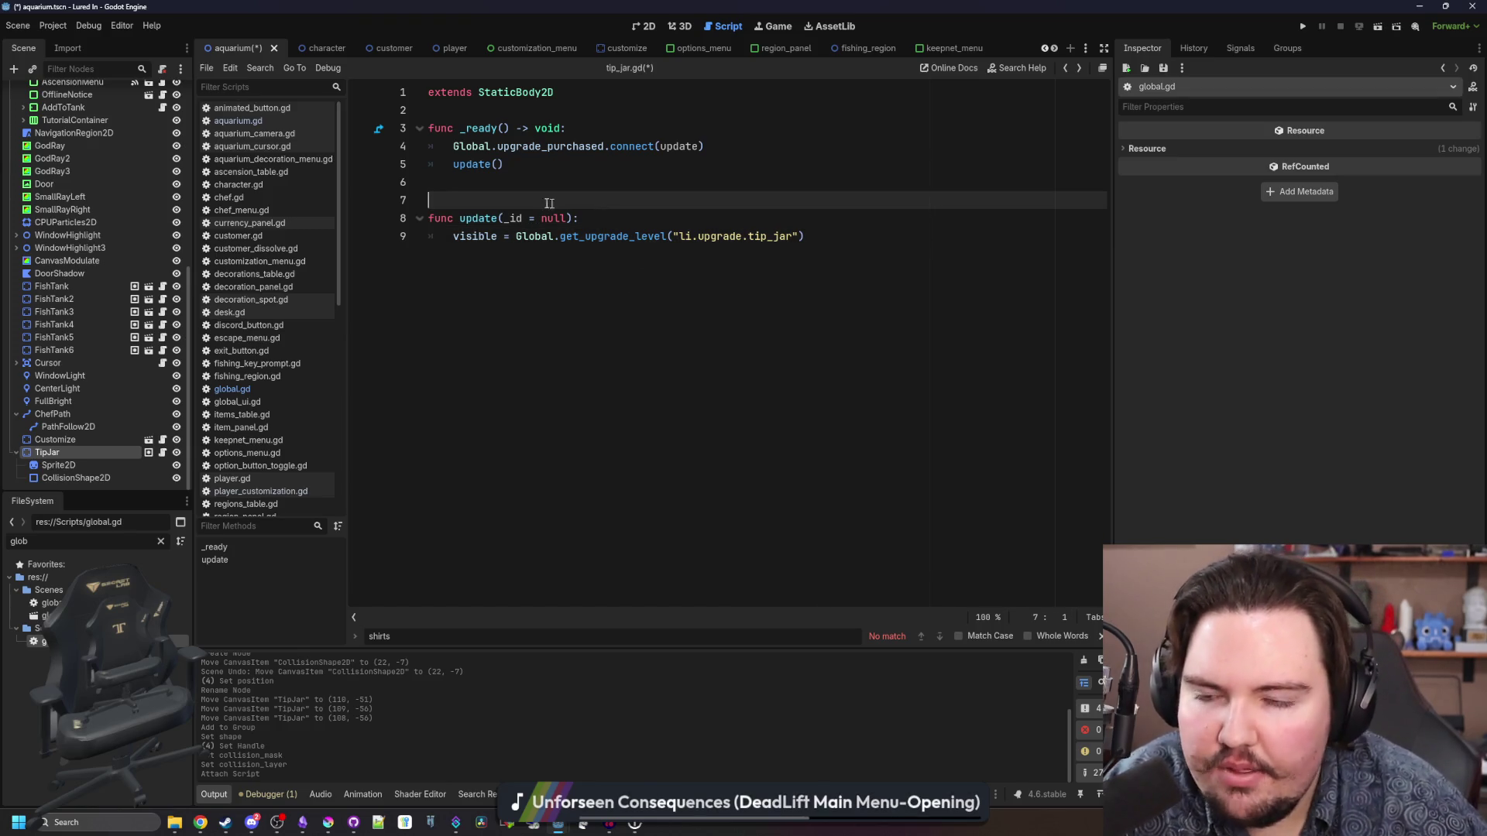
pyautogui.click(451, 186)
pyautogui.click(496, 109)
pyautogui.click(544, 179)
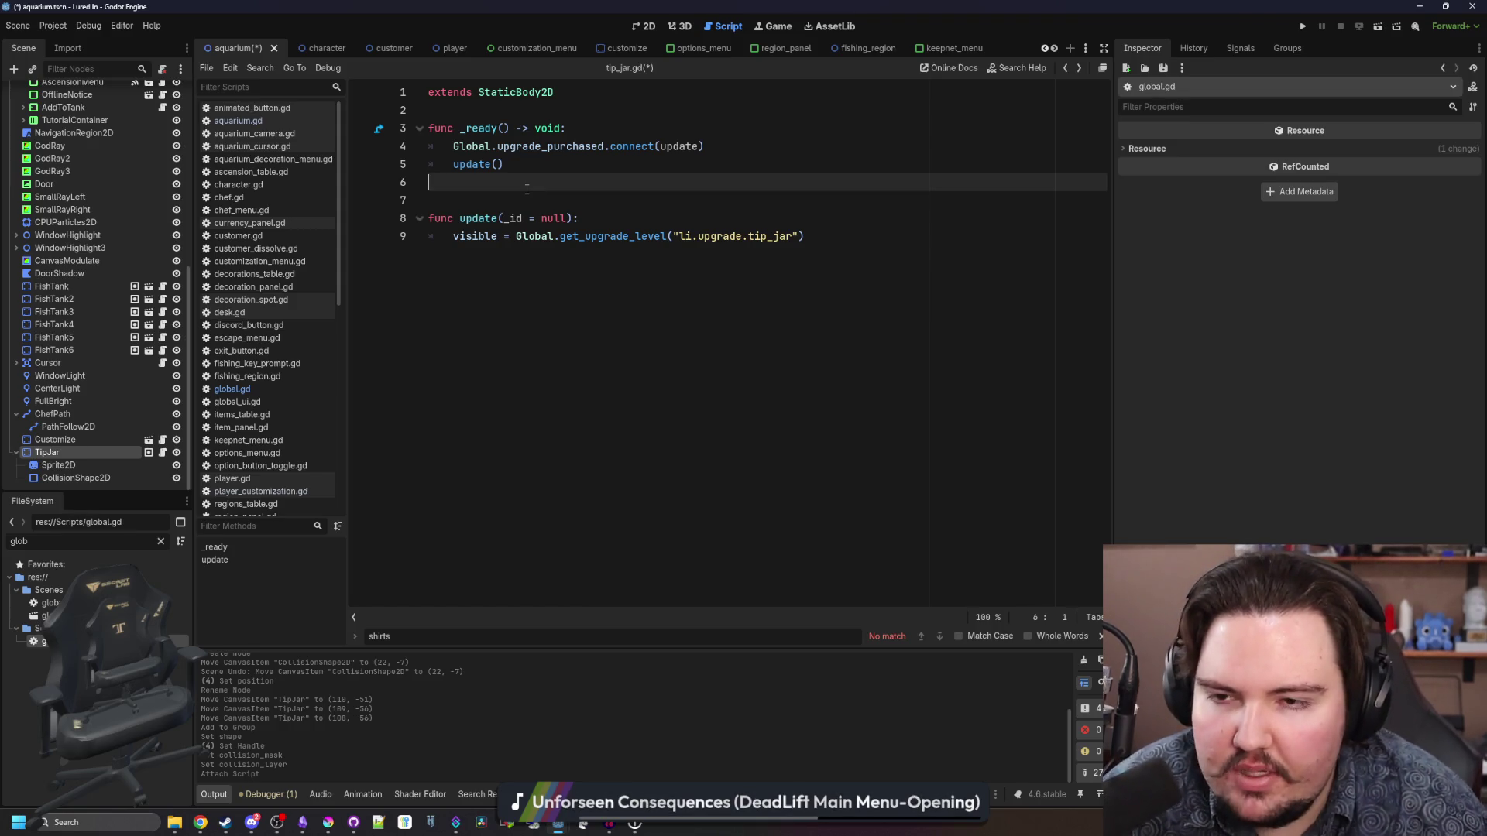
# - Save the scene and the tip_jar.gd script with Ctrl+S
pyautogui.hotkey('ctrl', 's')
pyautogui.hotkey('ctrl', 's')
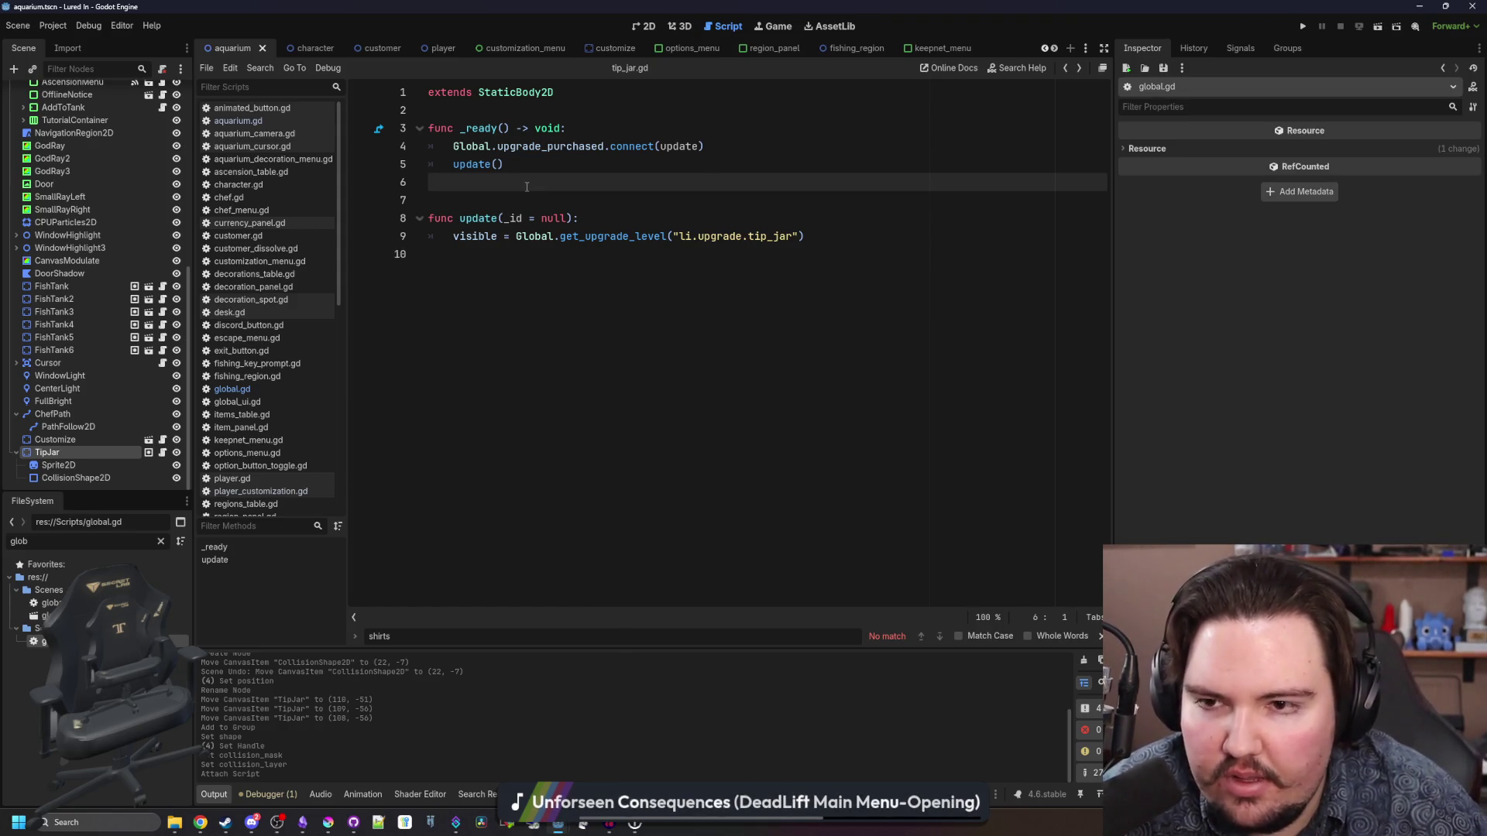
pyautogui.hotkey('ctrl', 's')
pyautogui.hotkey('ctrl', 's')
pyautogui.hotkey('ctrl', 's')
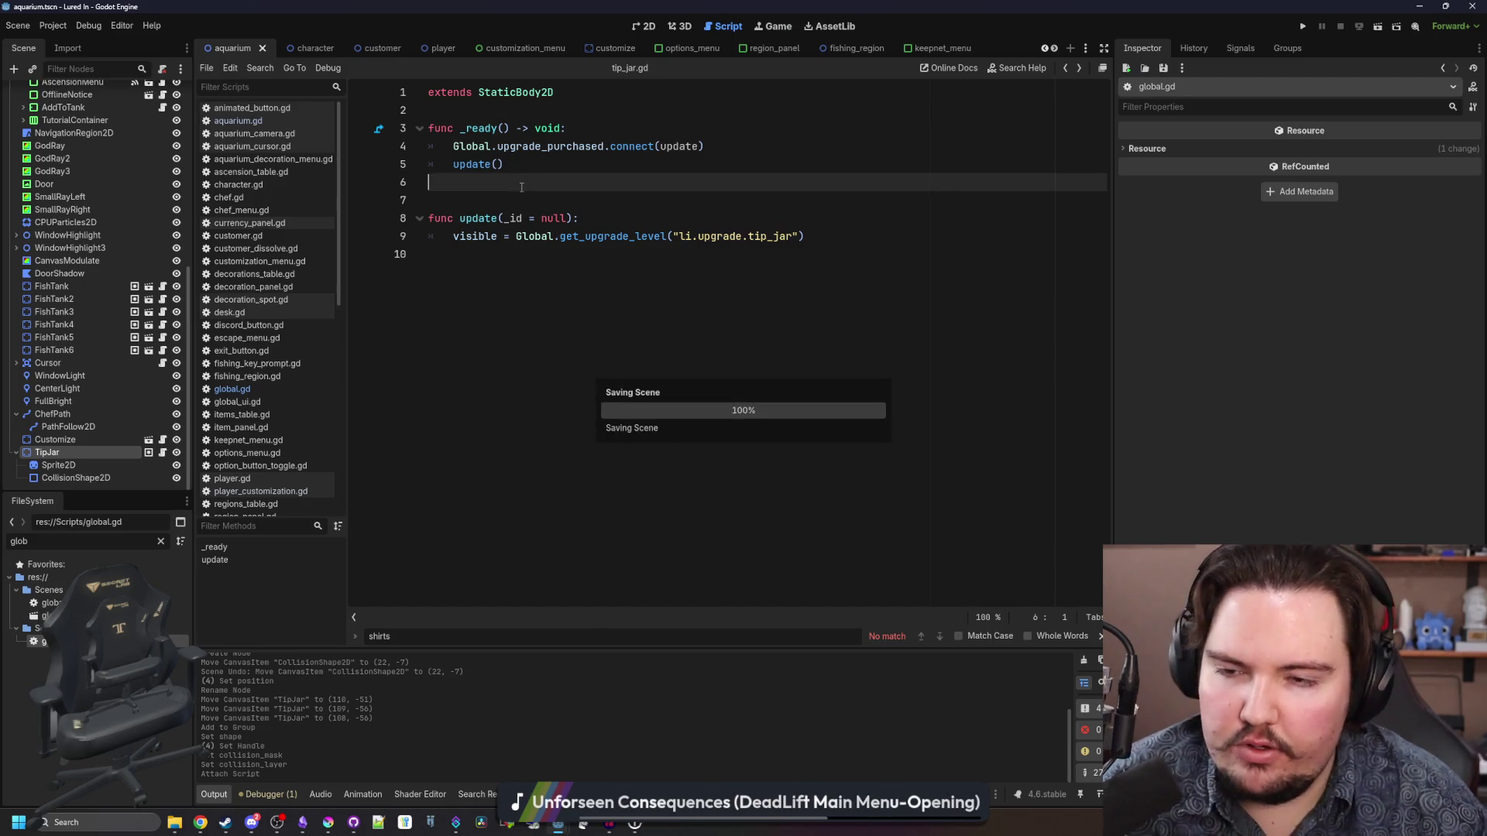
pyautogui.hotkey('ctrl', 's')
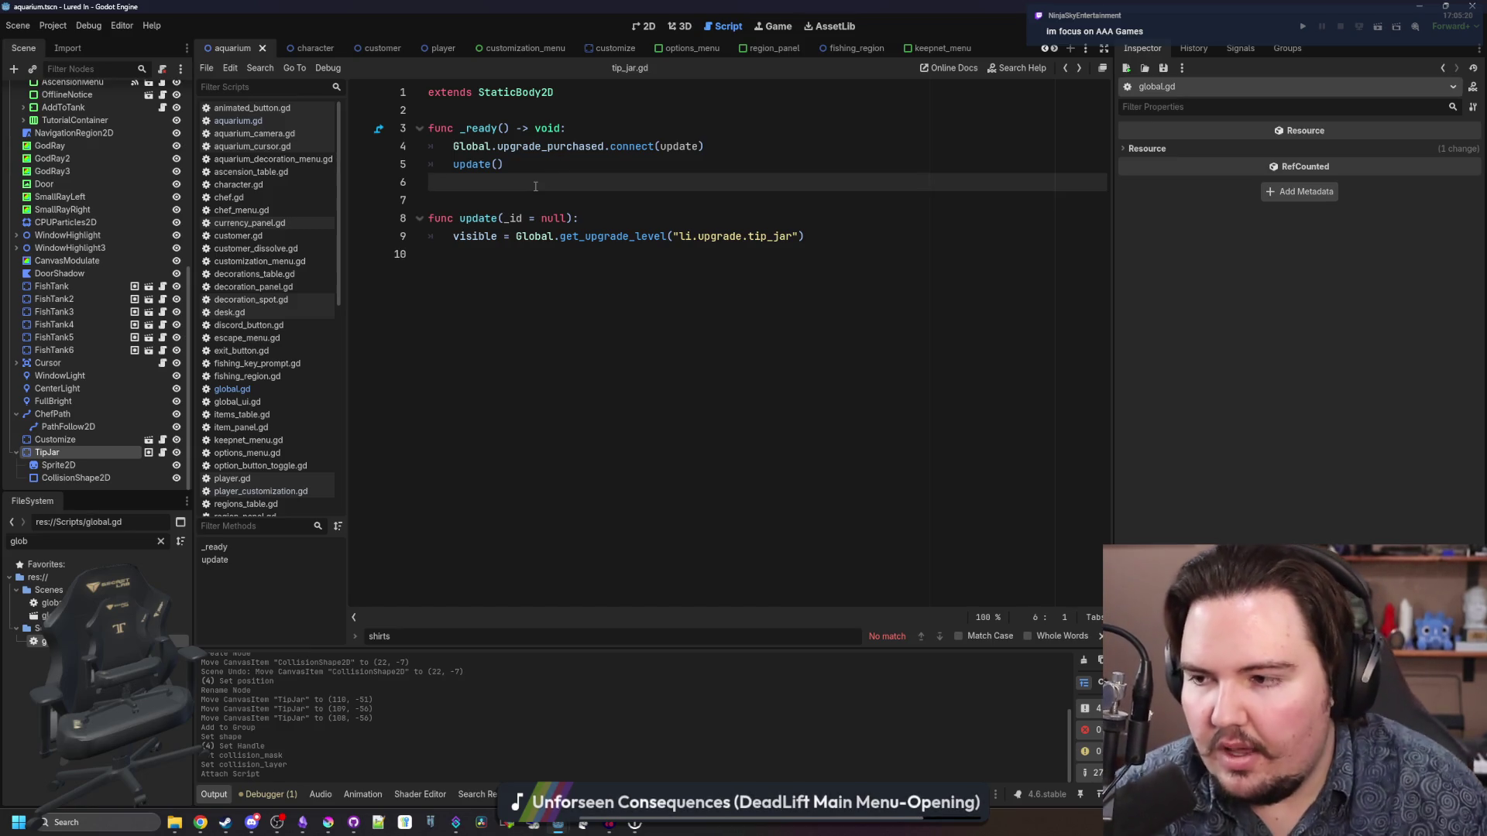
# - Save the project once more and bring up a new Chrome tab from the taskbar
pyautogui.hotkey('ctrl', 's')
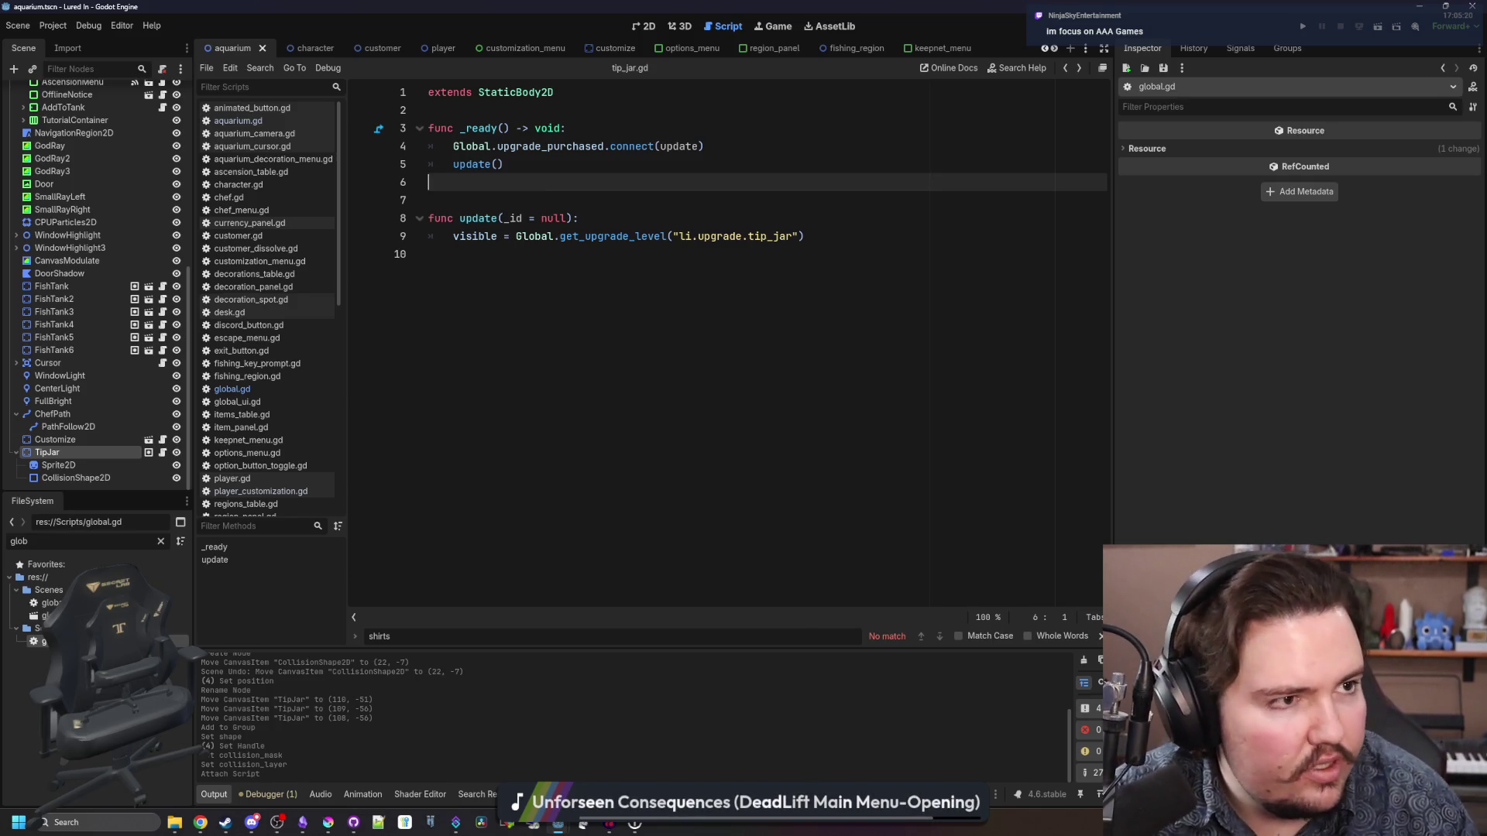
pyautogui.click(200, 822)
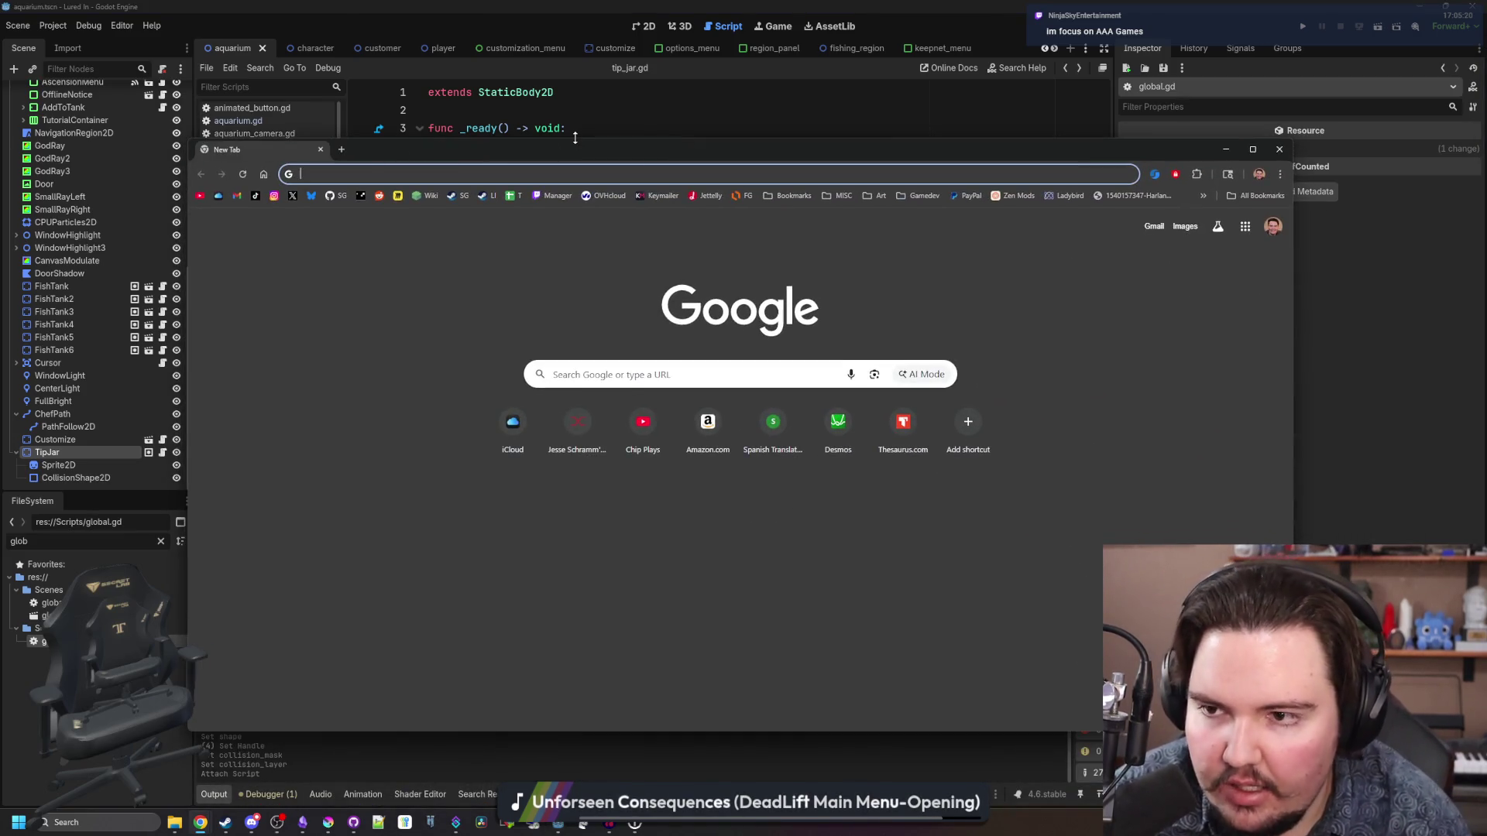
# - Search Google Images for 'unreal' and maximize the browser window
pyautogui.write('unreal')
pyautogui.press('Return')
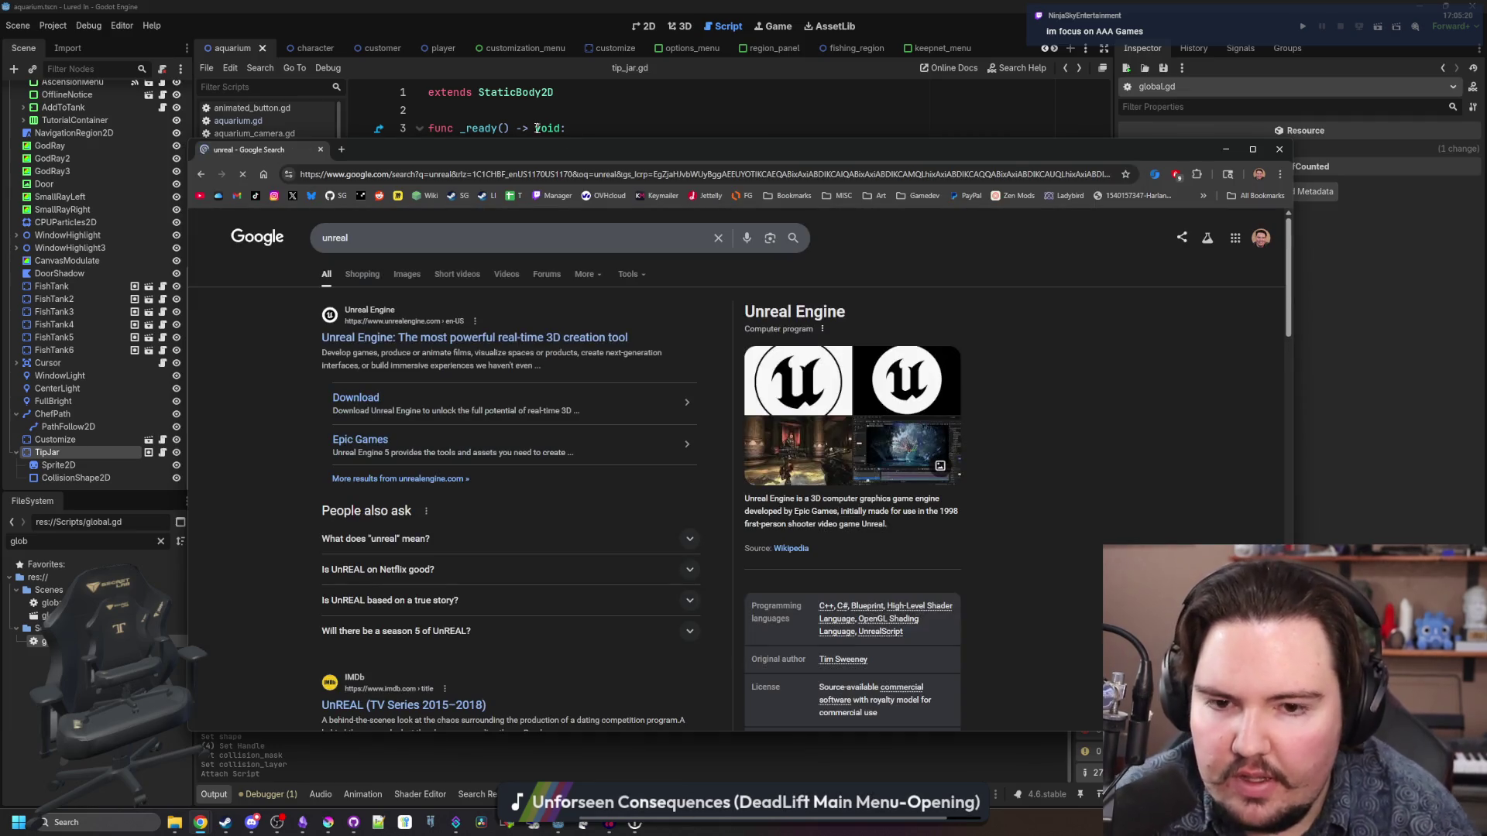
pyautogui.click(399, 282)
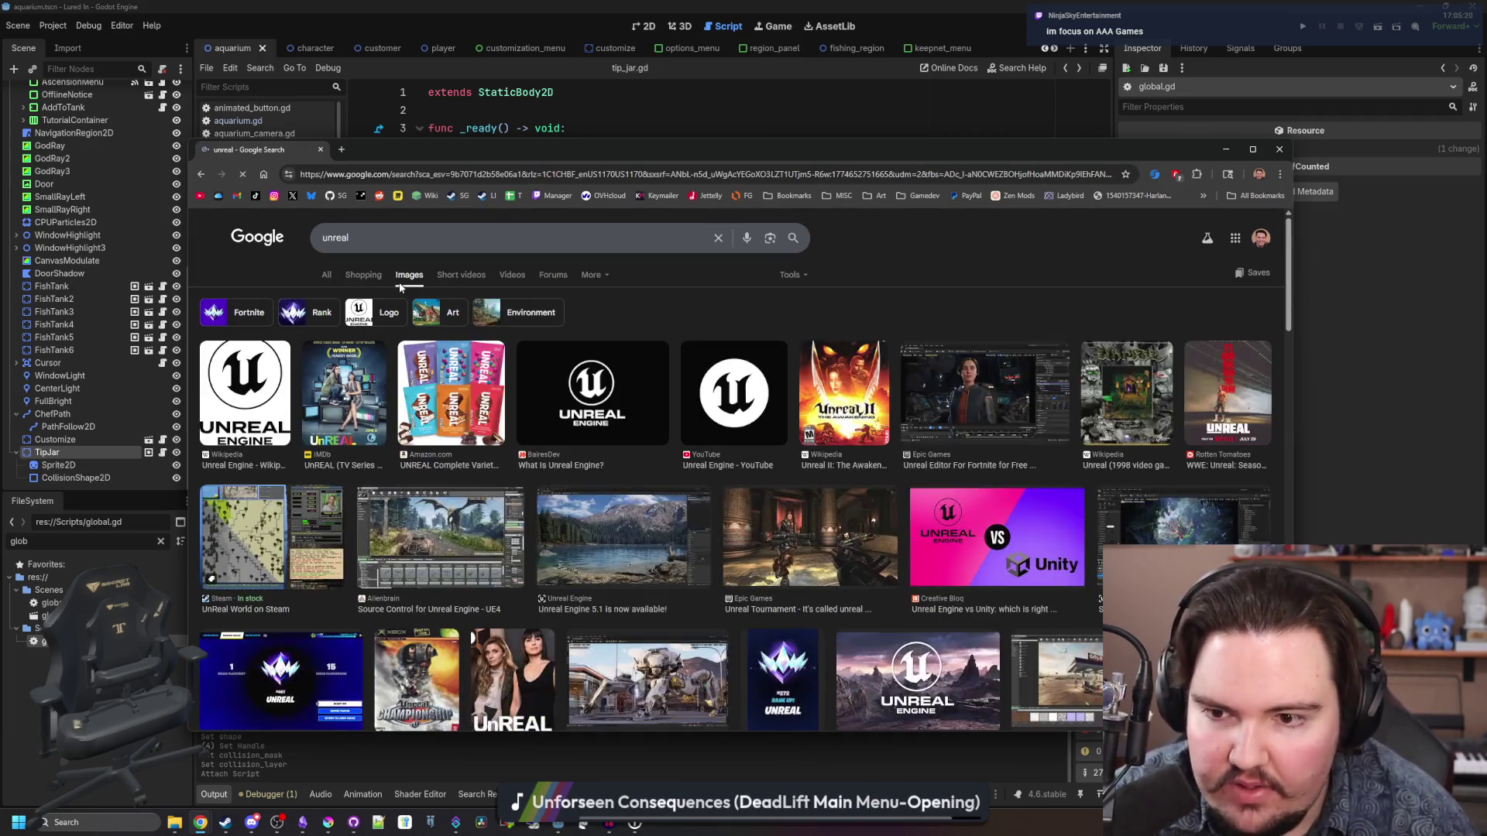
pyautogui.click(431, 534)
pyautogui.moveTo(982, 159); pyautogui.dragTo(993, 2)
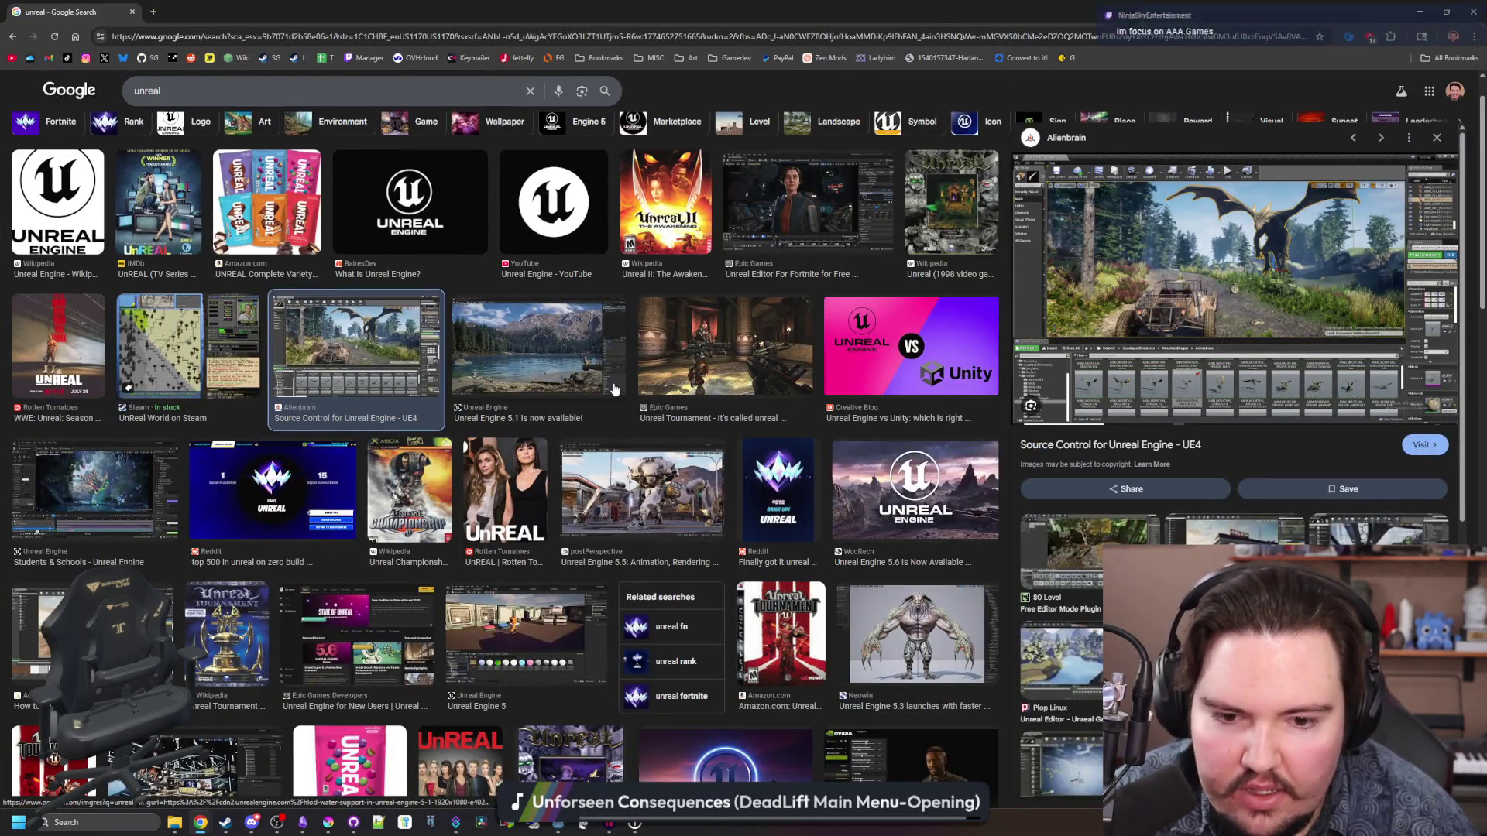
# - Refine the image search query to 'unreal engine'
pyautogui.click(189, 96)
pyautogui.write('engine')
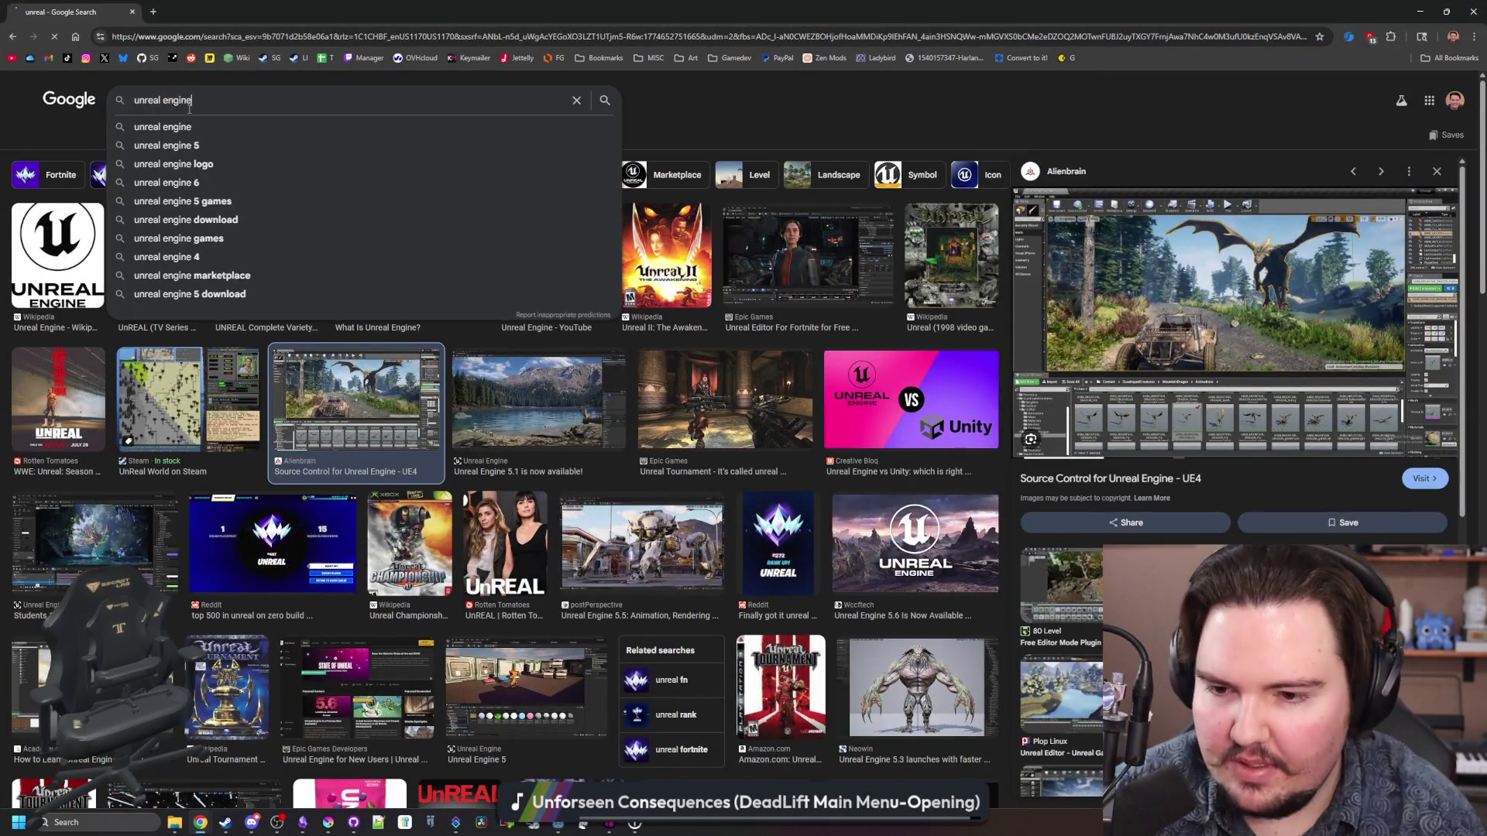
pyautogui.press('Return')
# - Preview the 'Unreal Engine 5.7 is now available' image and scroll through the results
pyautogui.click(194, 250)
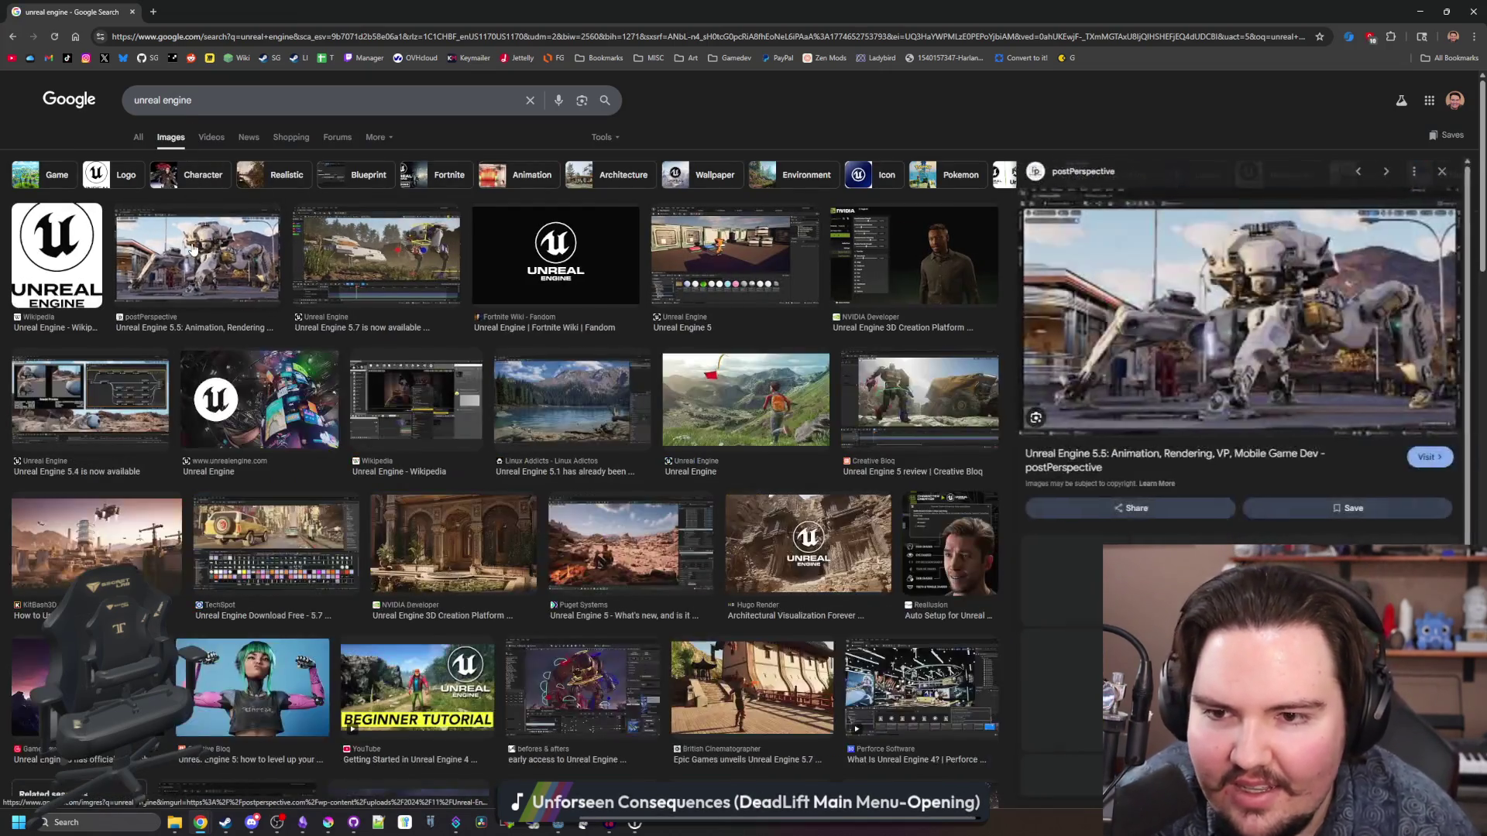
pyautogui.click(402, 246)
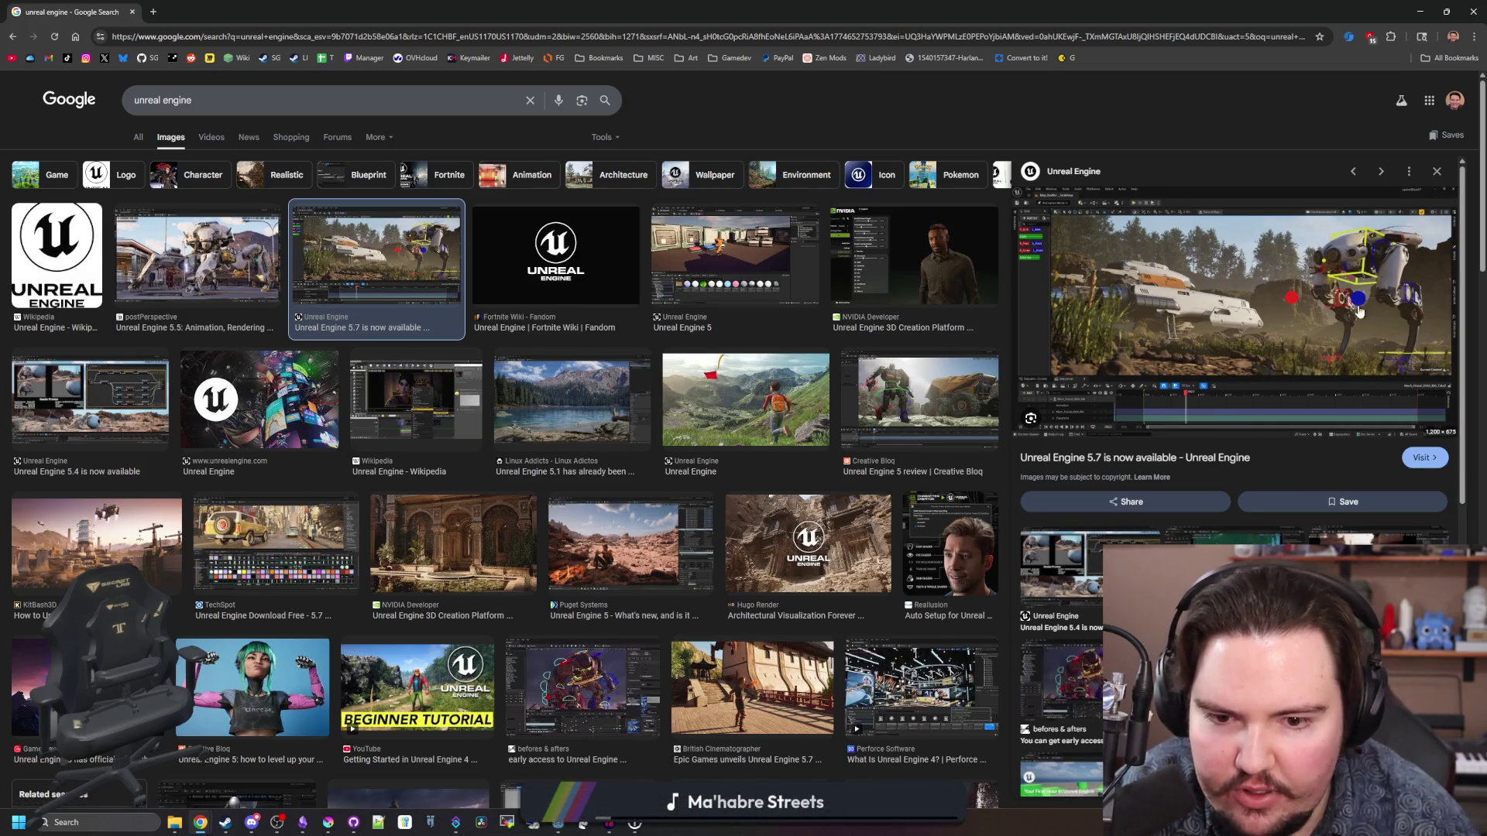
pyautogui.scroll(-2, 389, 485)
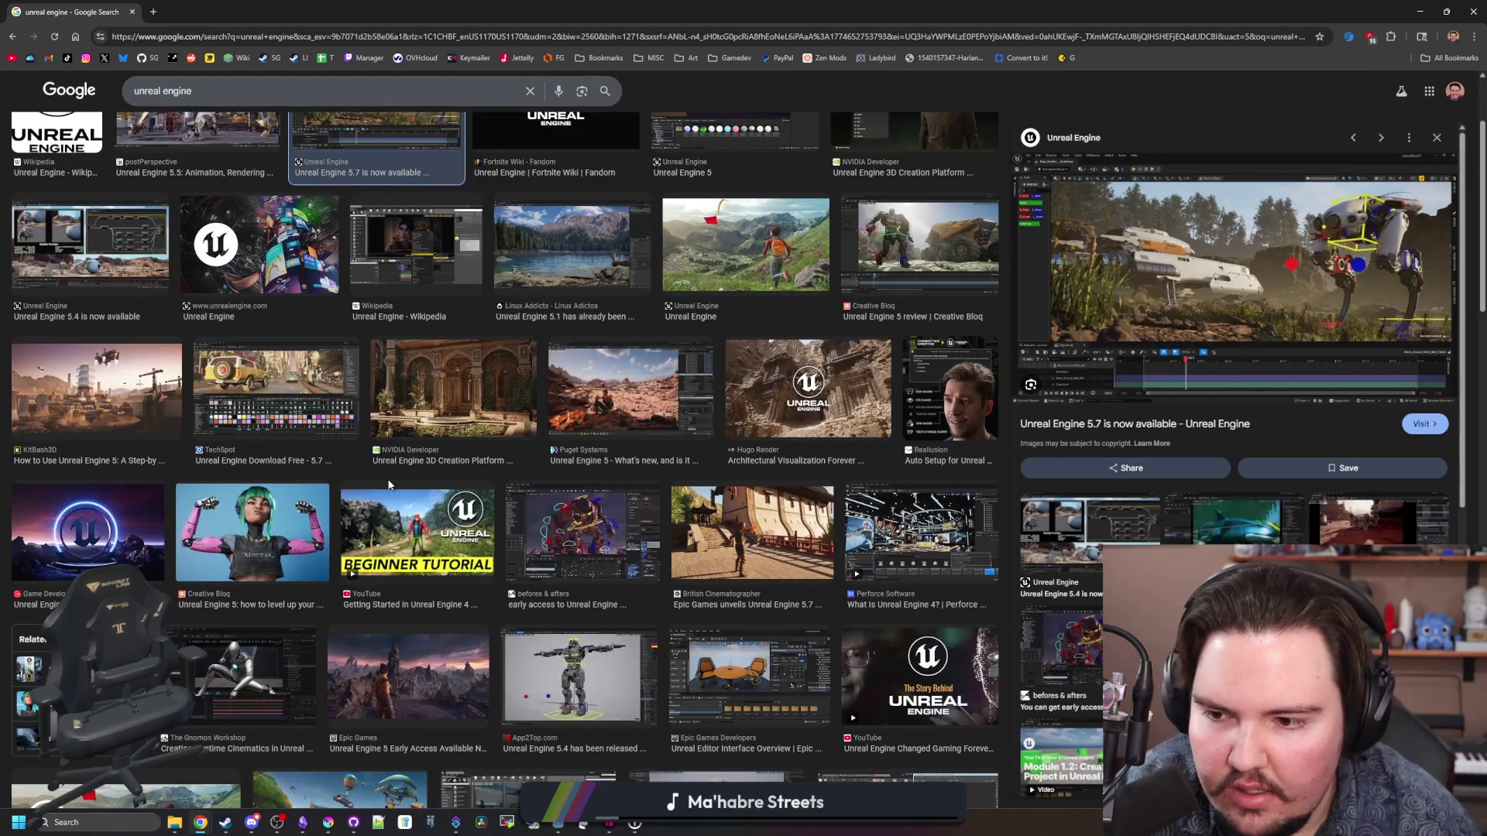
pyautogui.scroll(-2, 389, 484)
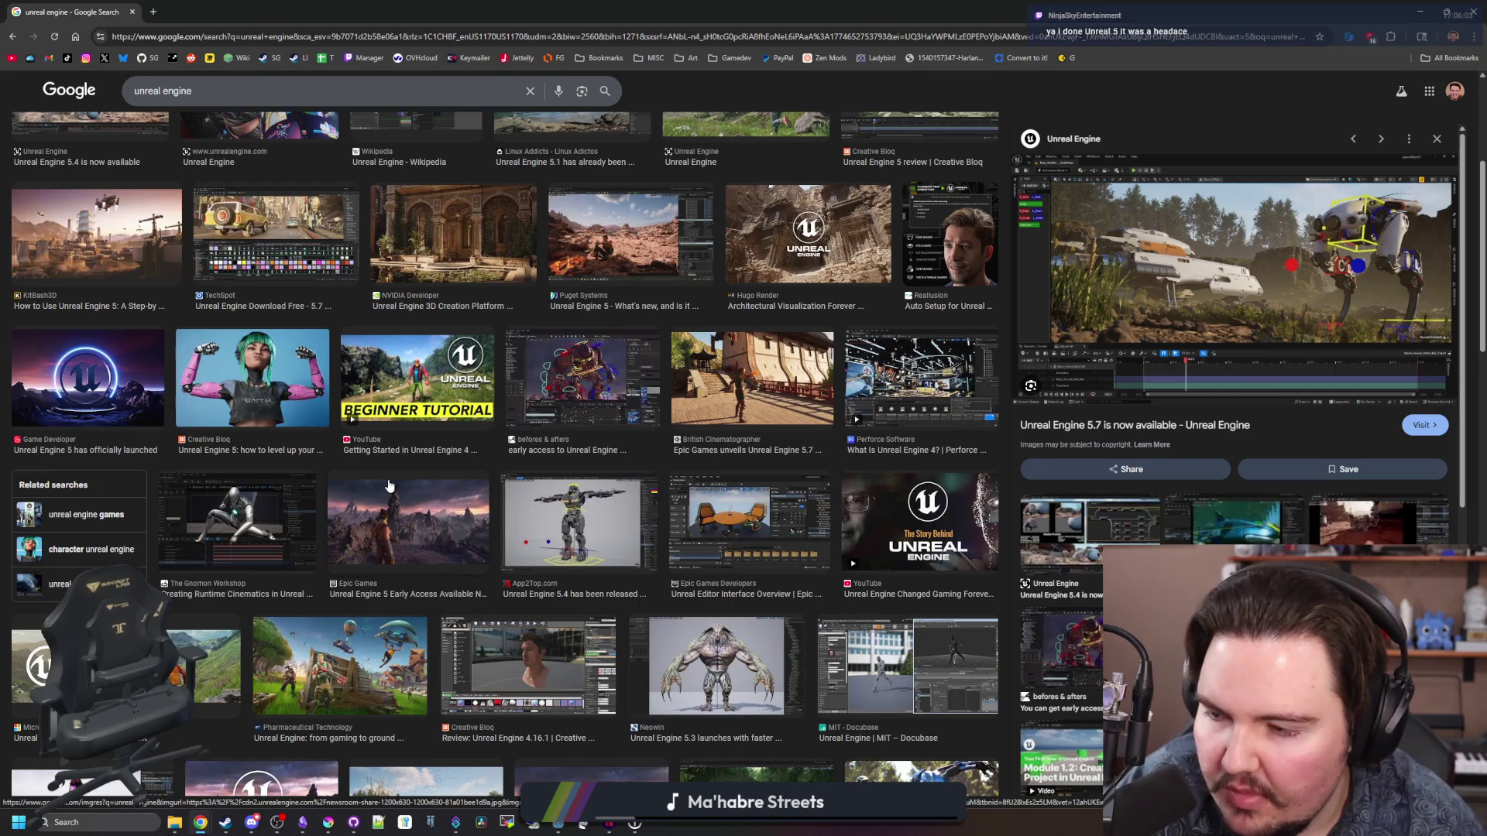
pyautogui.scroll(-2, 389, 485)
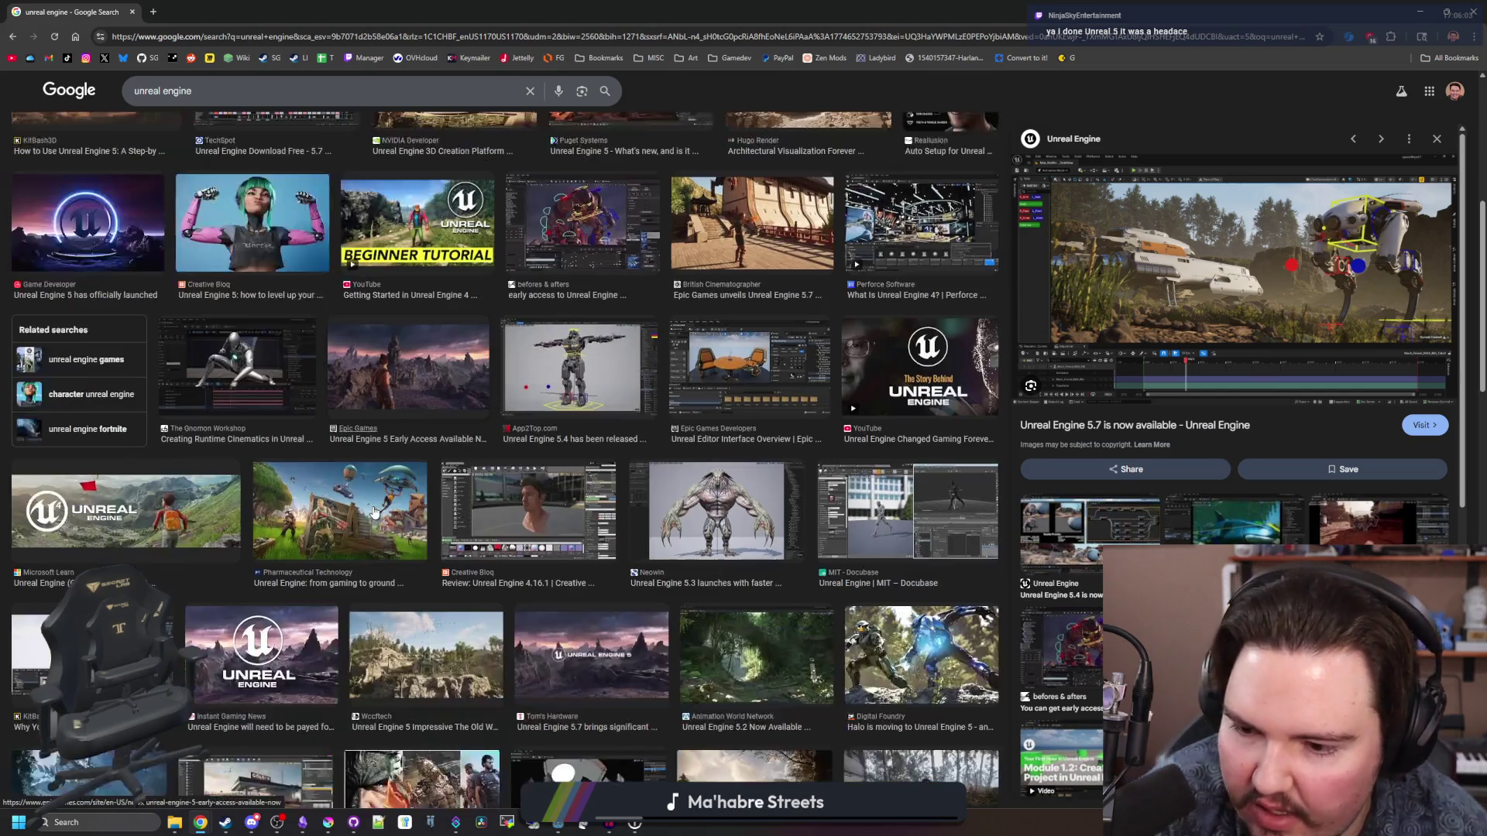
pyautogui.scroll(-2, 773, 544)
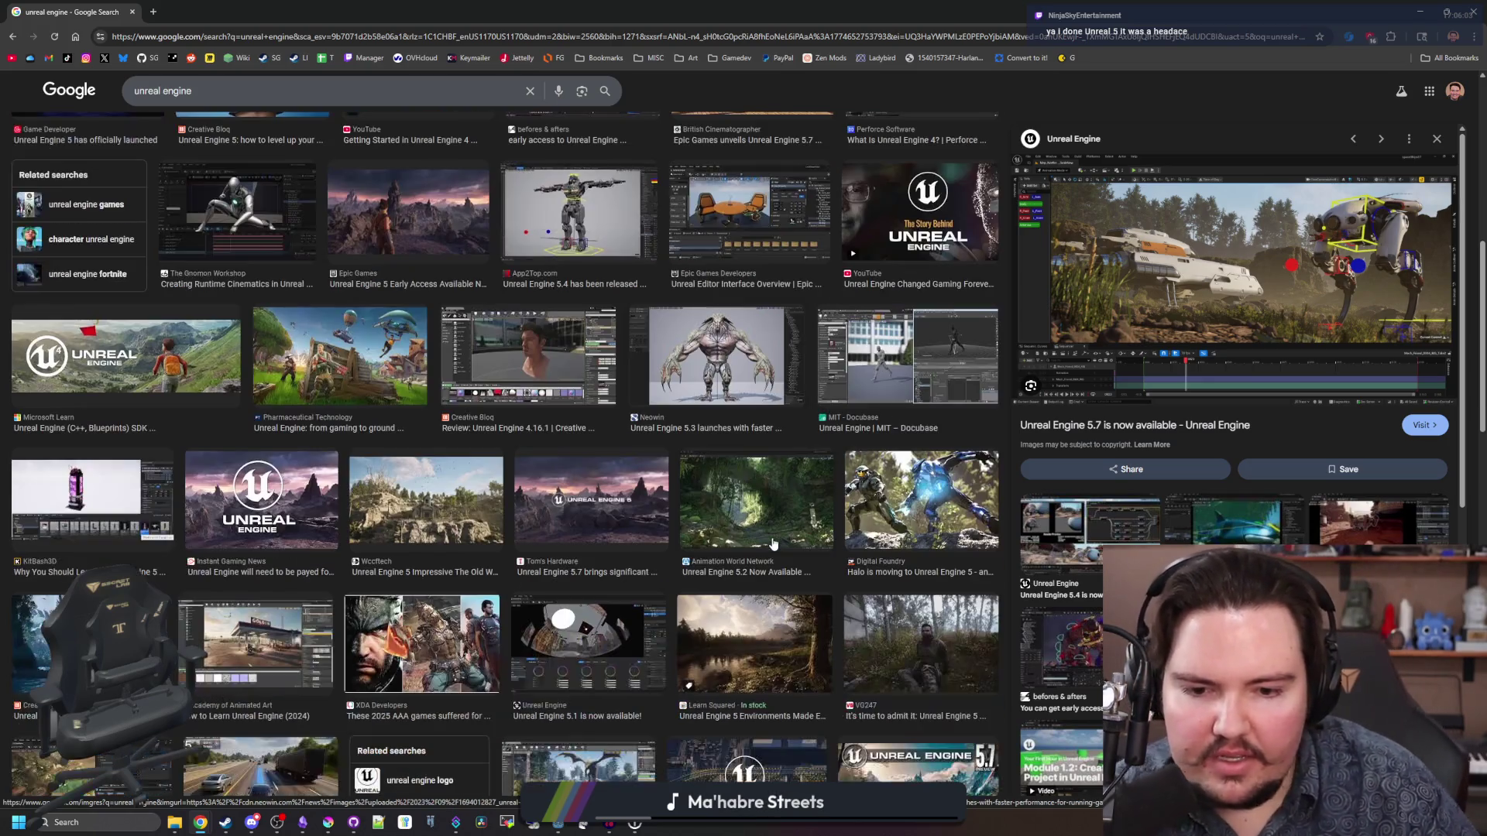
pyautogui.scroll(-3, 445, 519)
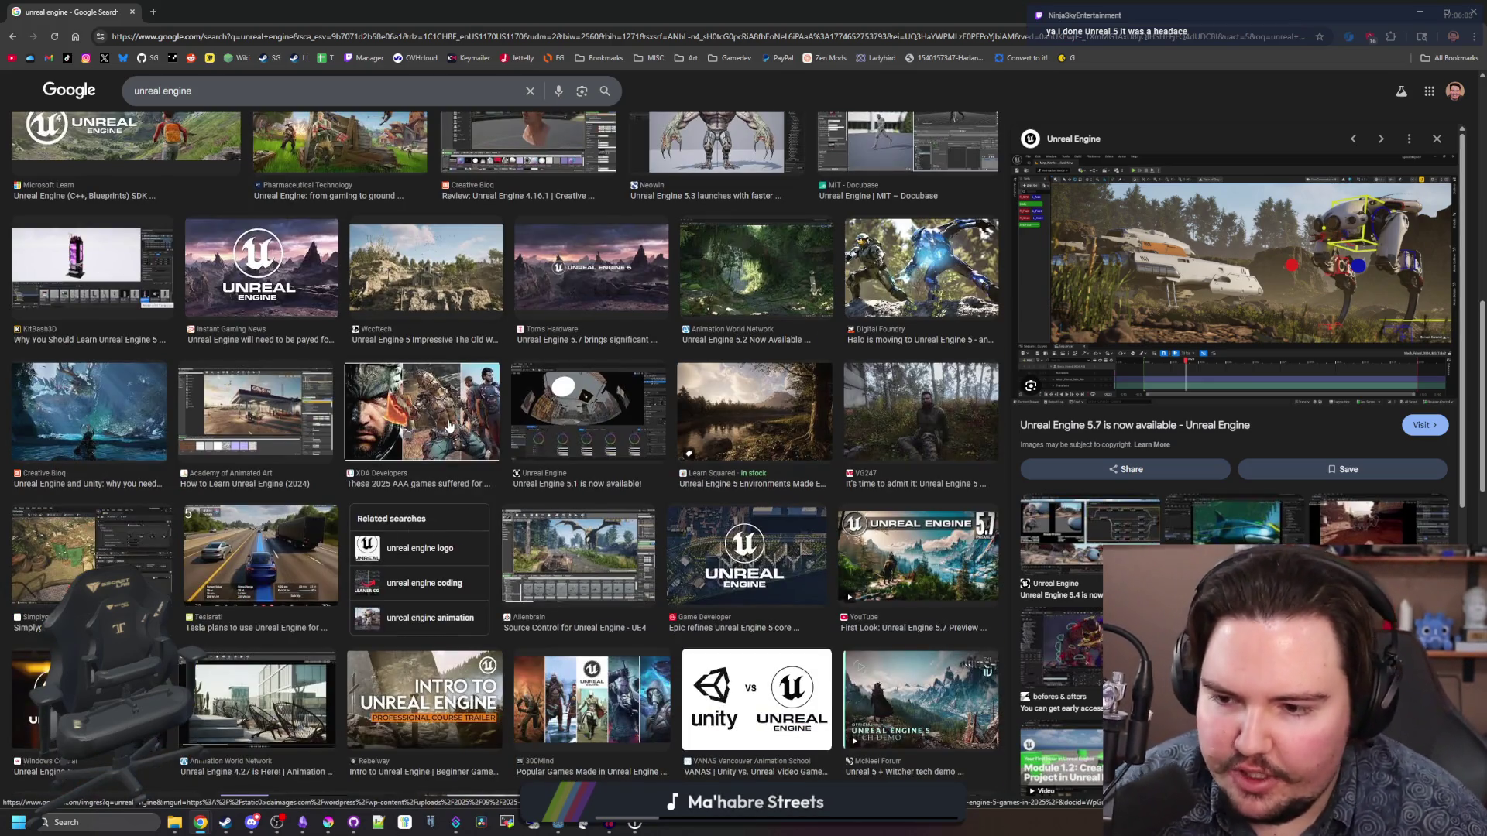
pyautogui.scroll(-2, 444, 410)
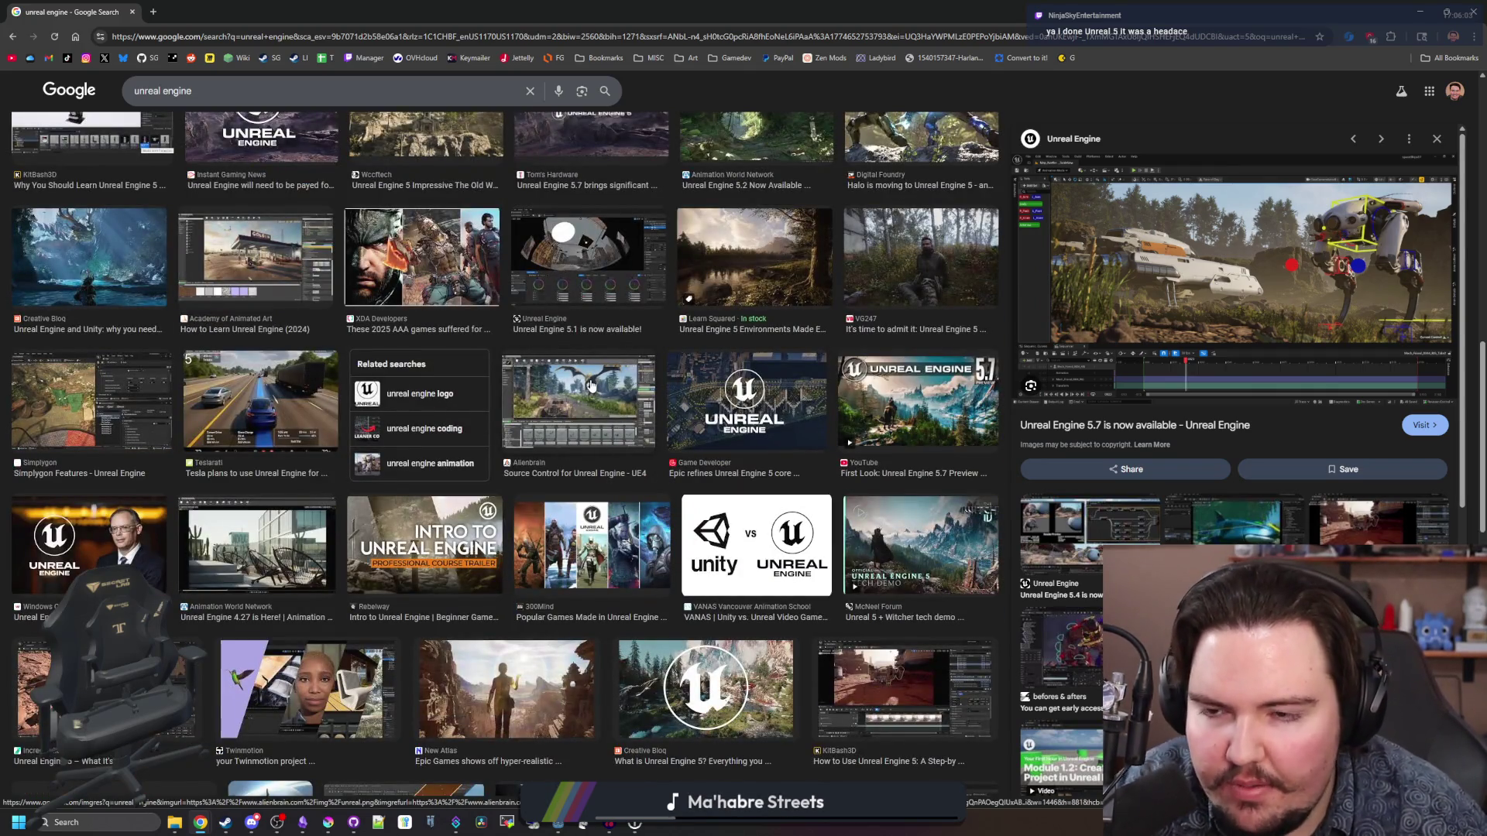
pyautogui.scroll(10, 704, 415)
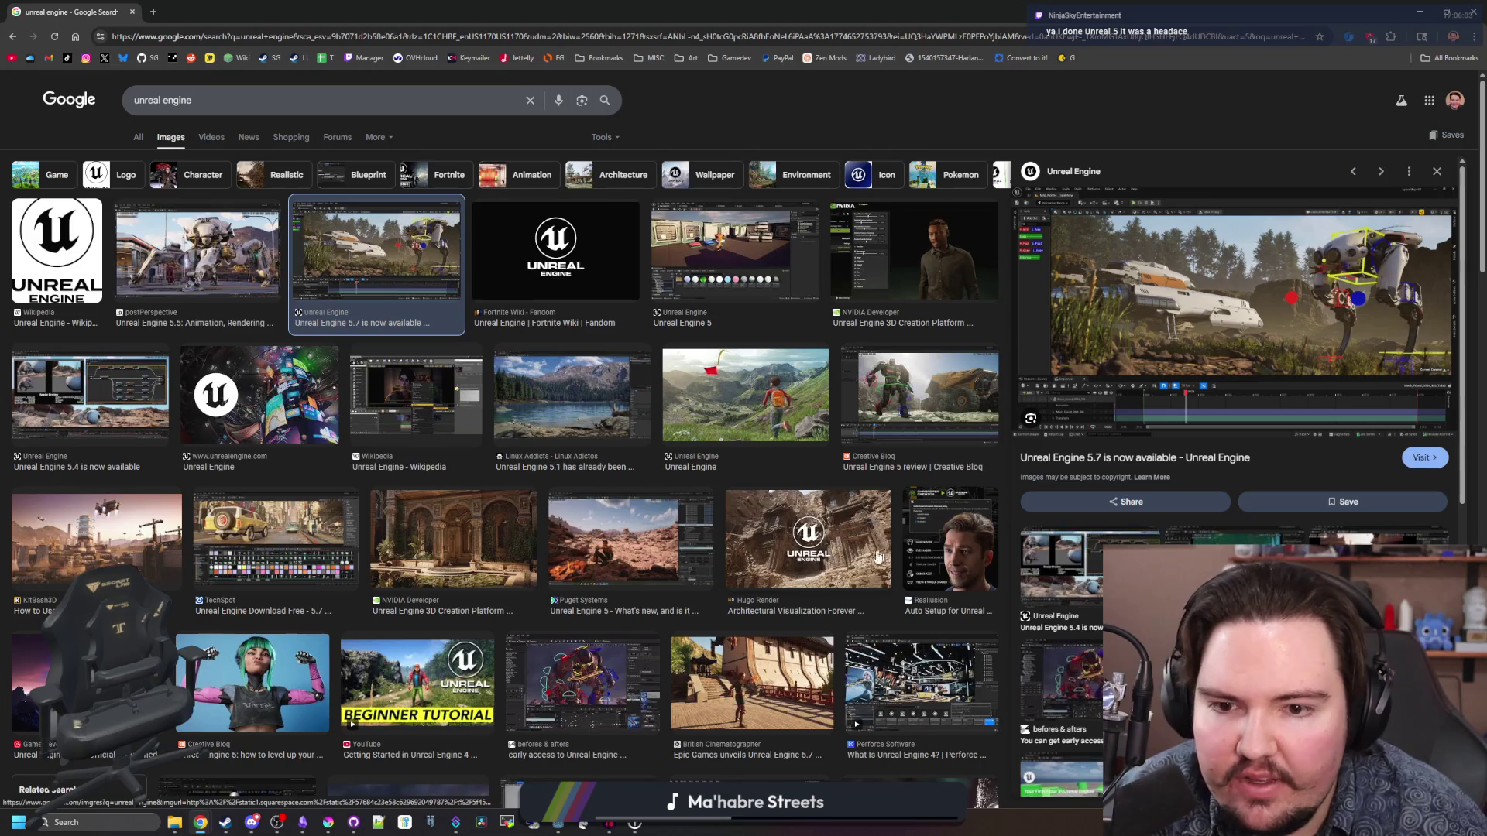
# - Preview several Unreal Engine images, including Hugo Render and Learn Squared forest, while scrolling
pyautogui.click(796, 556)
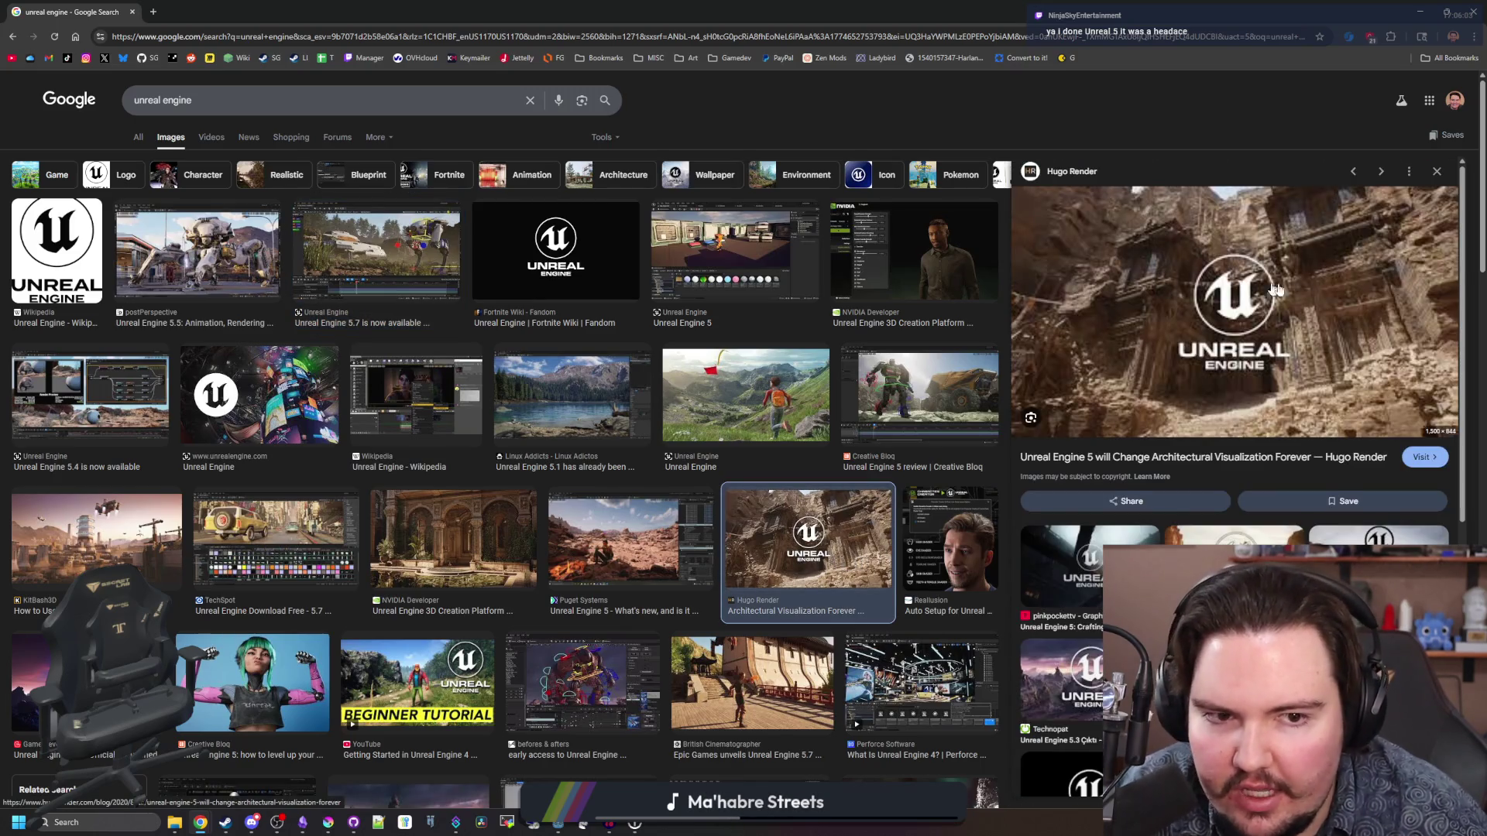
pyautogui.click(743, 387)
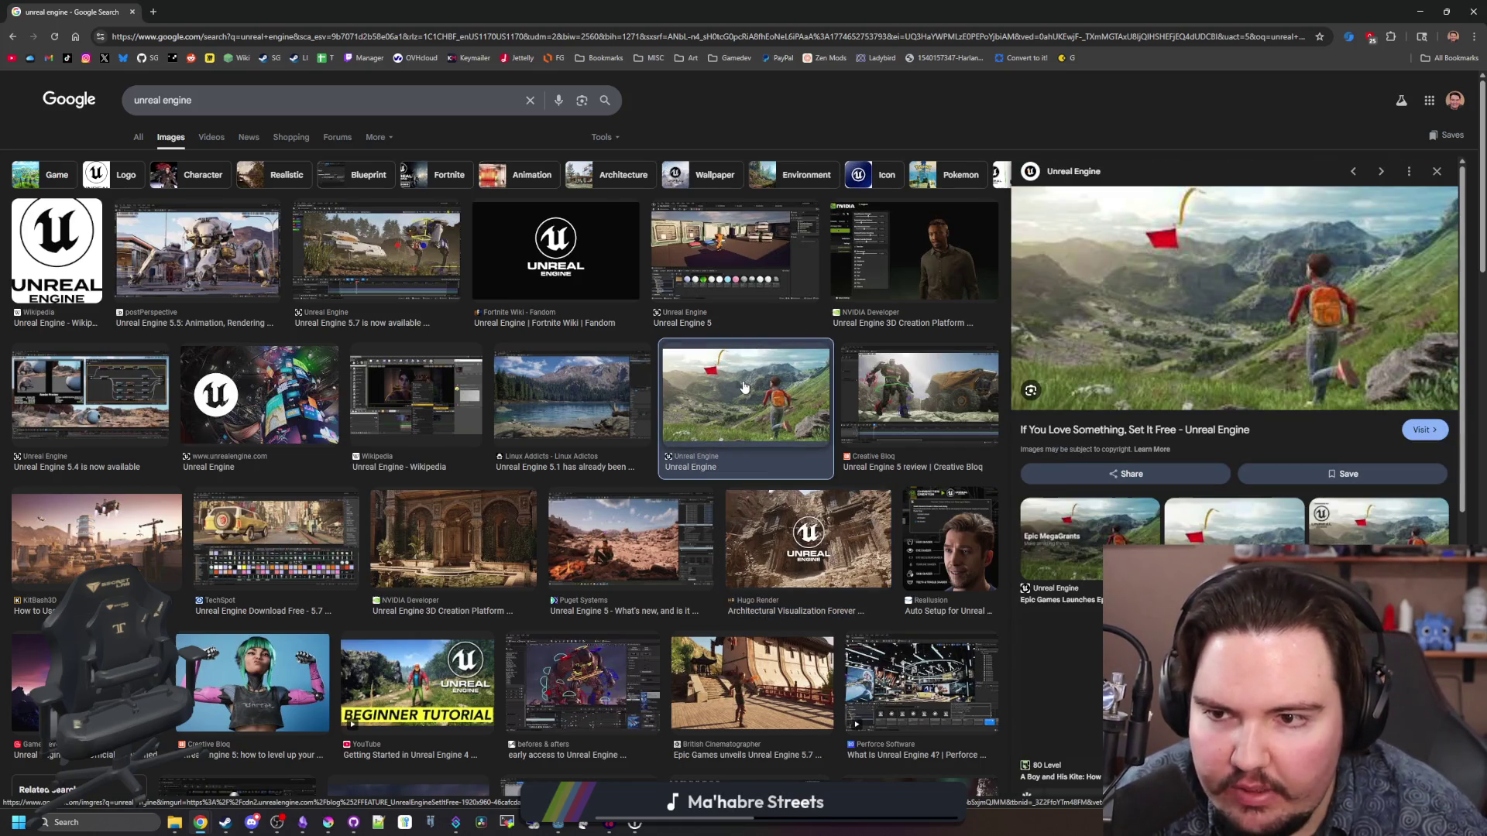
pyautogui.click(425, 265)
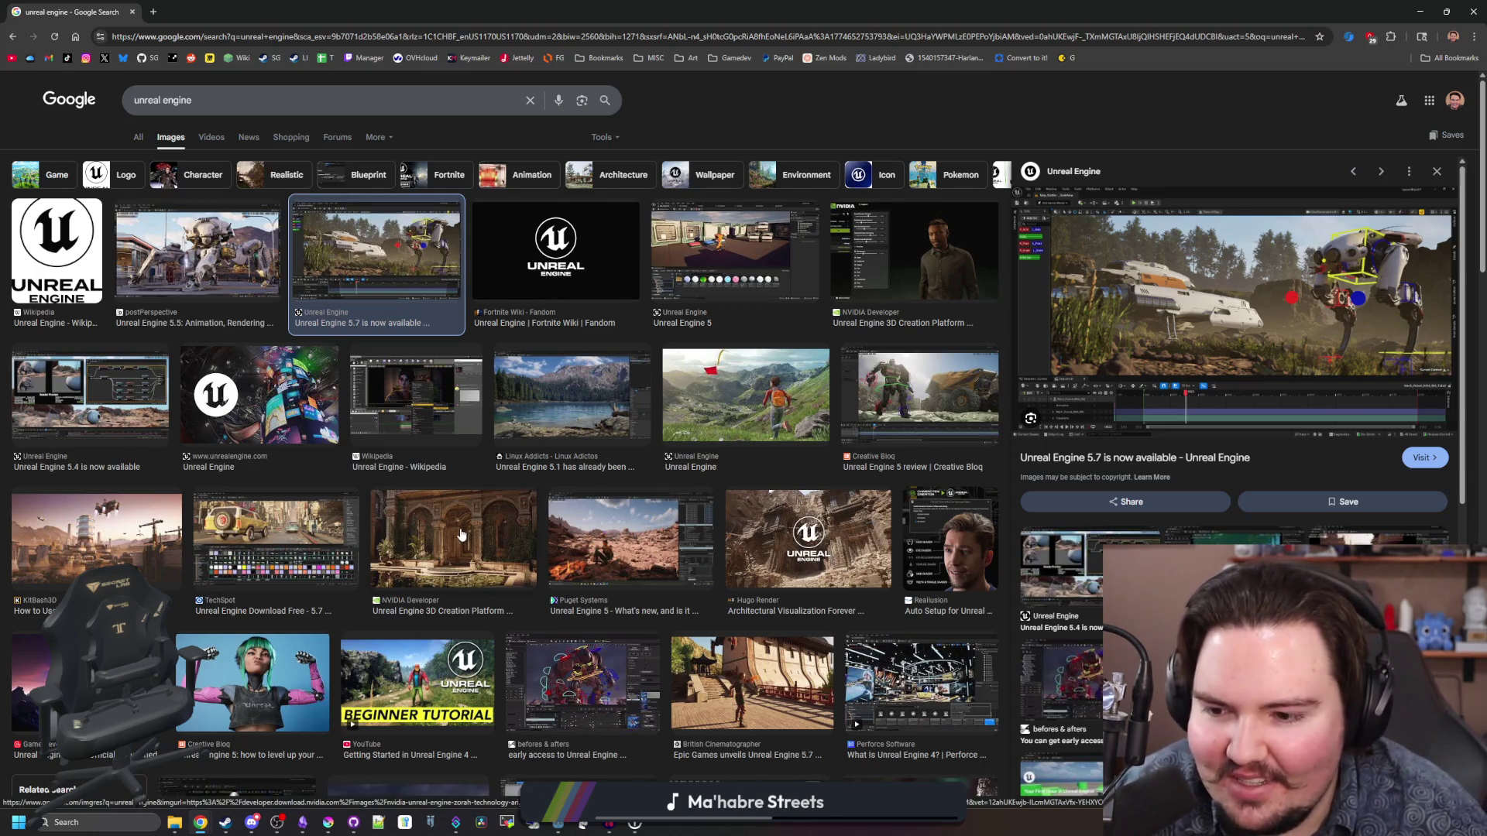
pyautogui.scroll(-2, 461, 535)
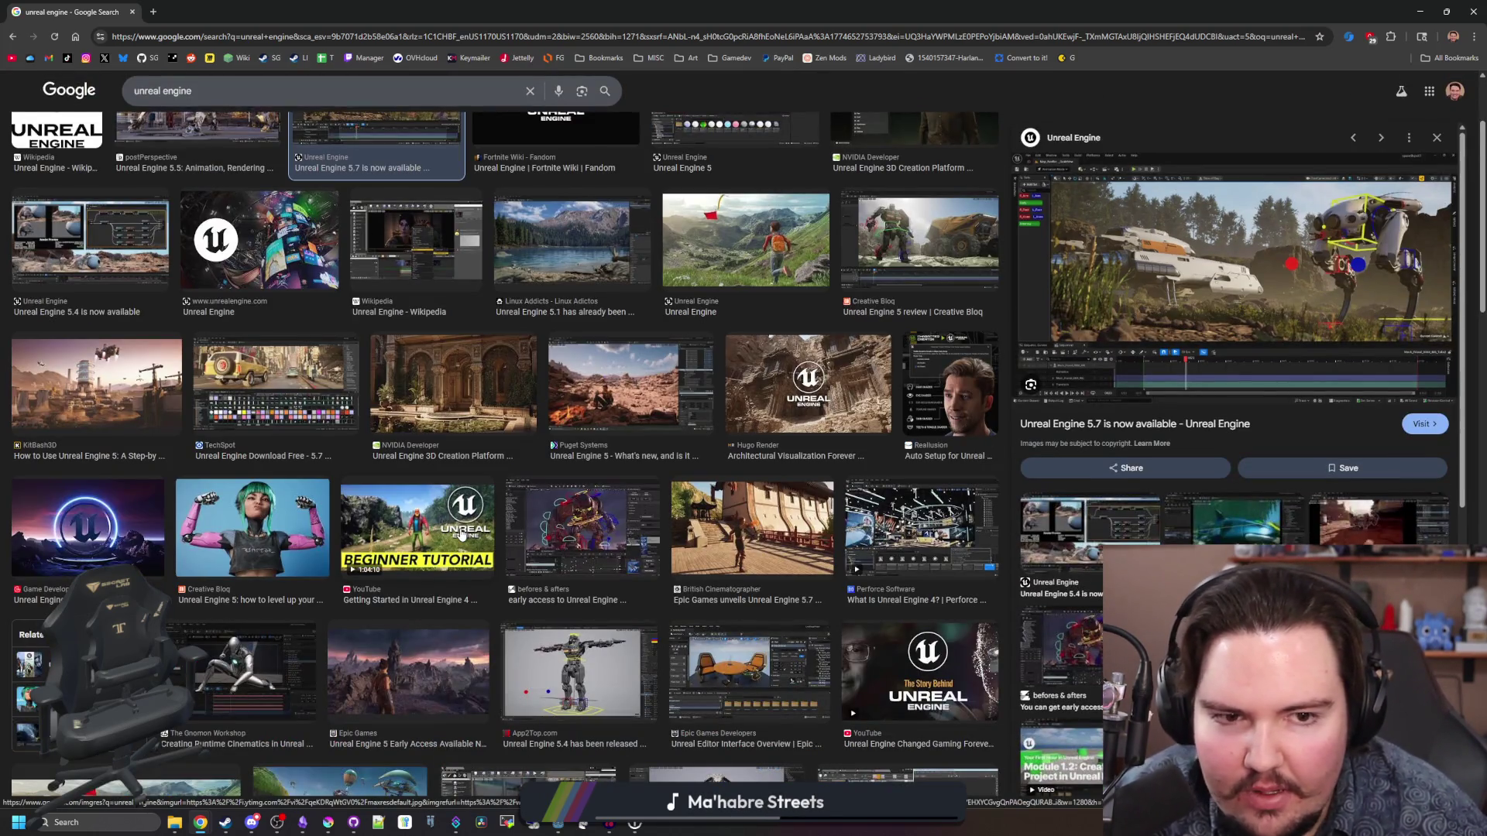
pyautogui.scroll(2, 461, 534)
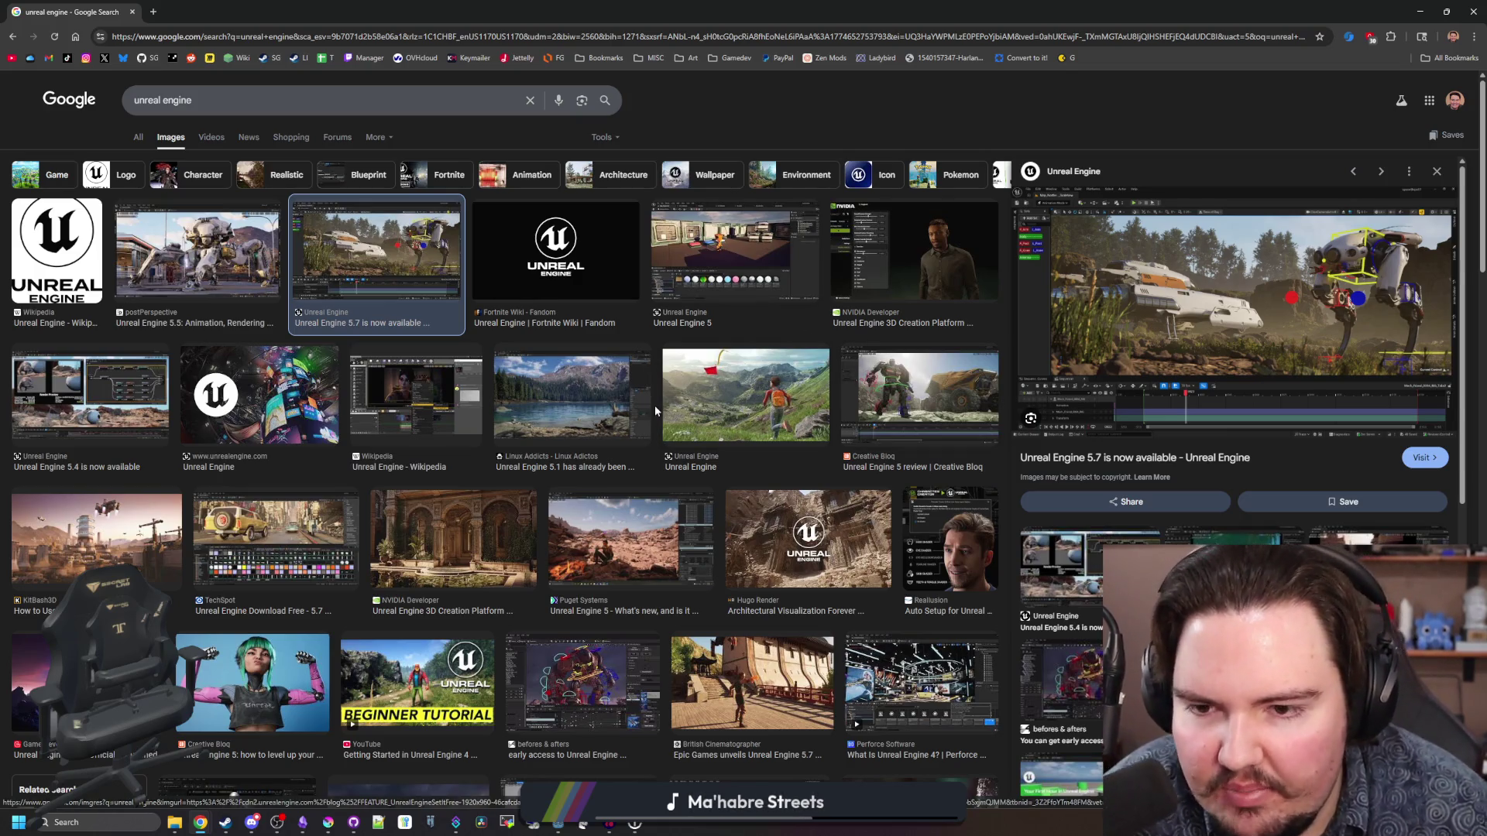
pyautogui.scroll(-3, 653, 406)
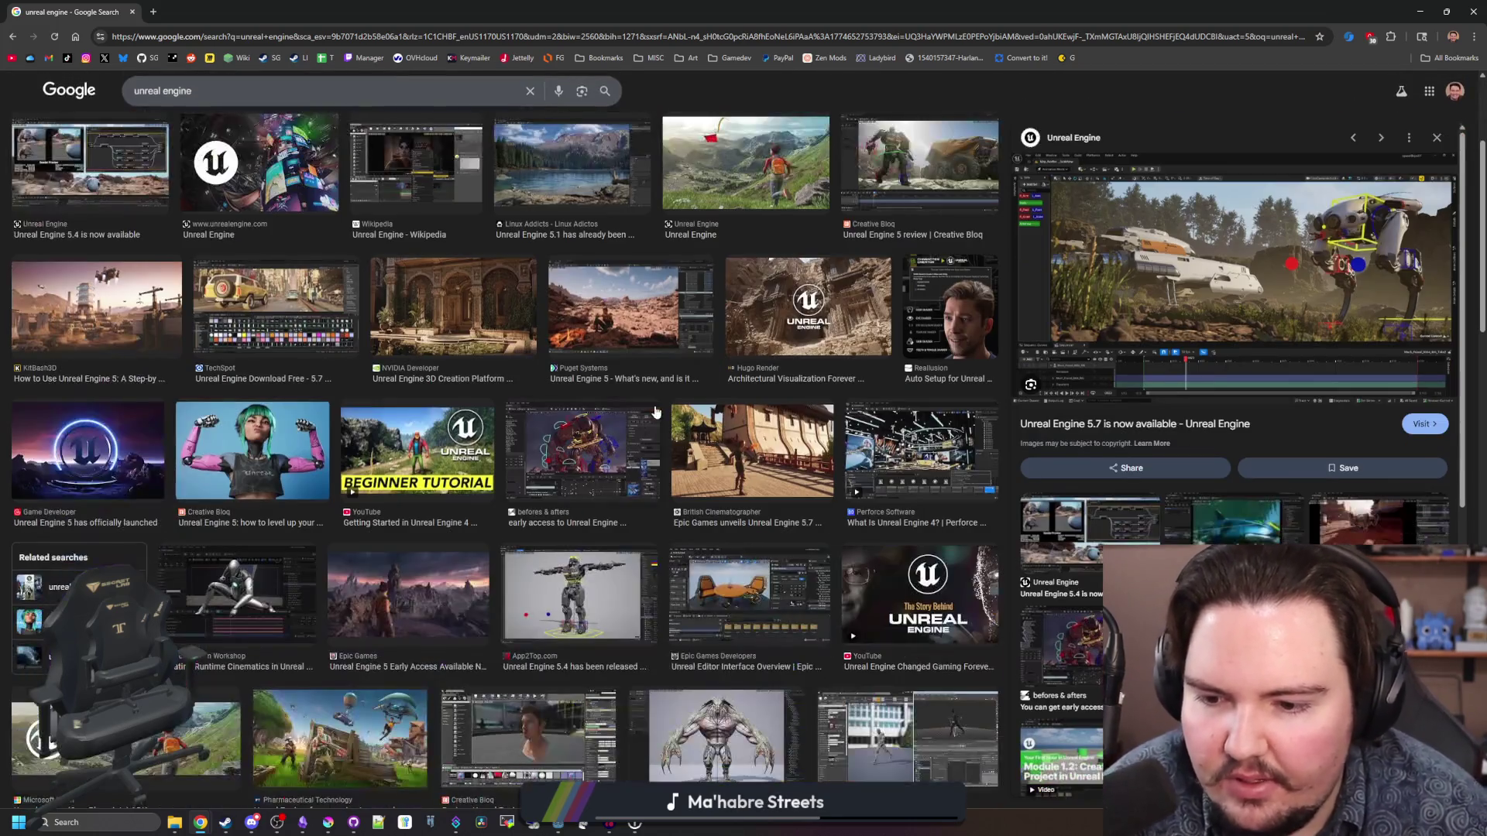
pyautogui.scroll(-5, 653, 406)
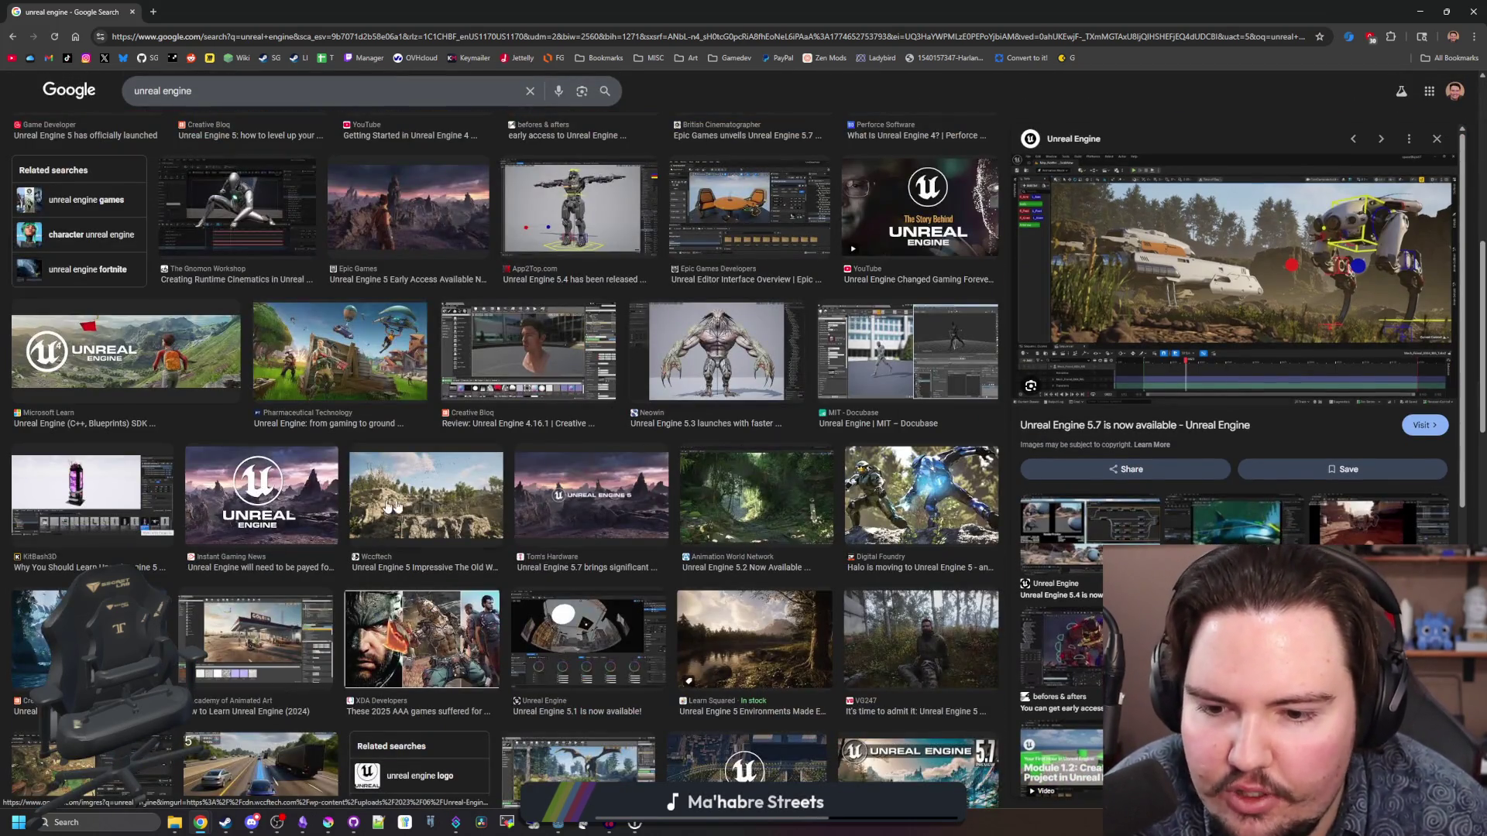
pyautogui.scroll(-2, 611, 395)
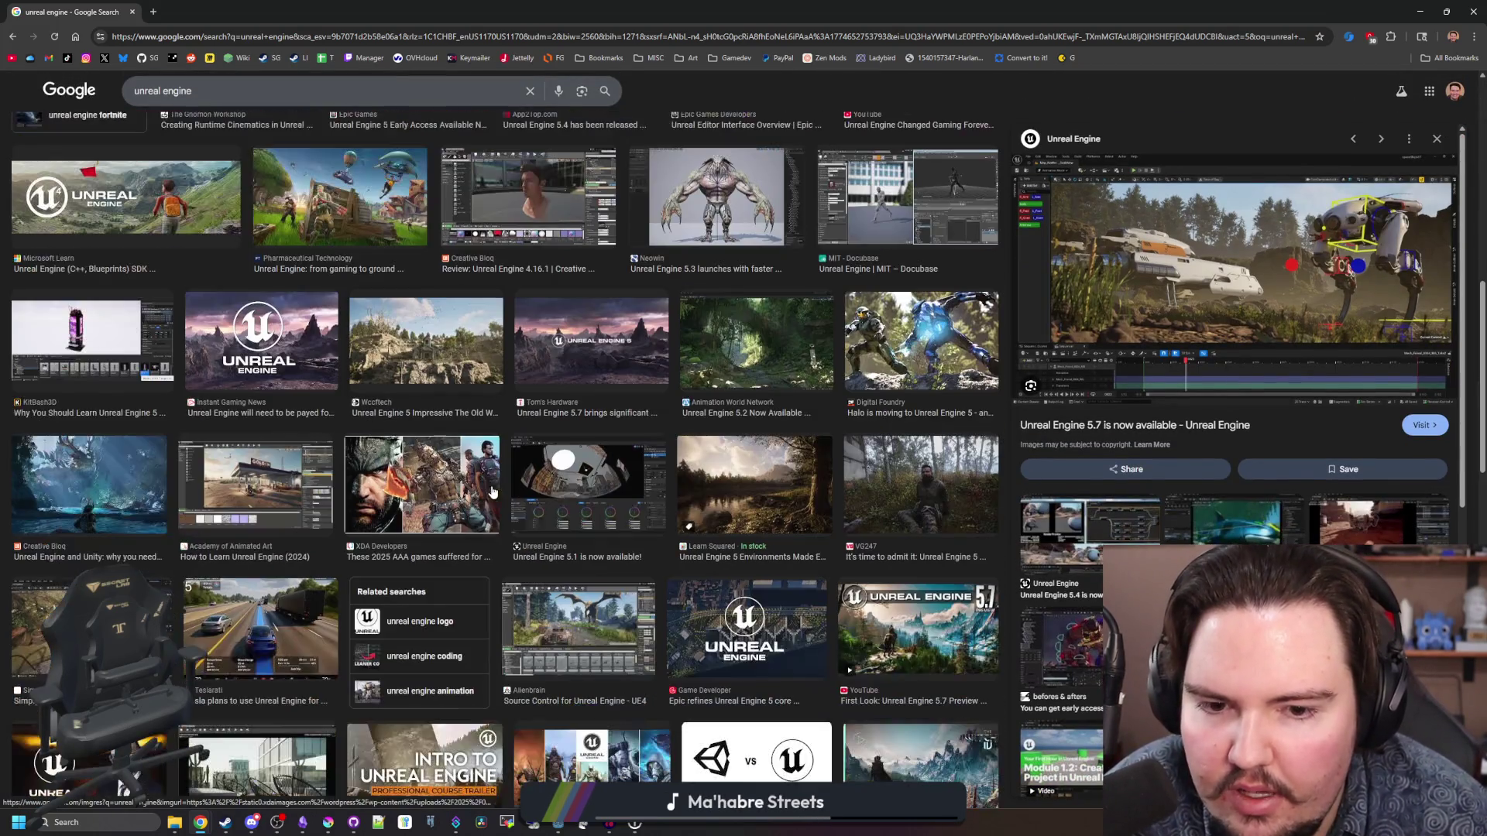
pyautogui.click(723, 477)
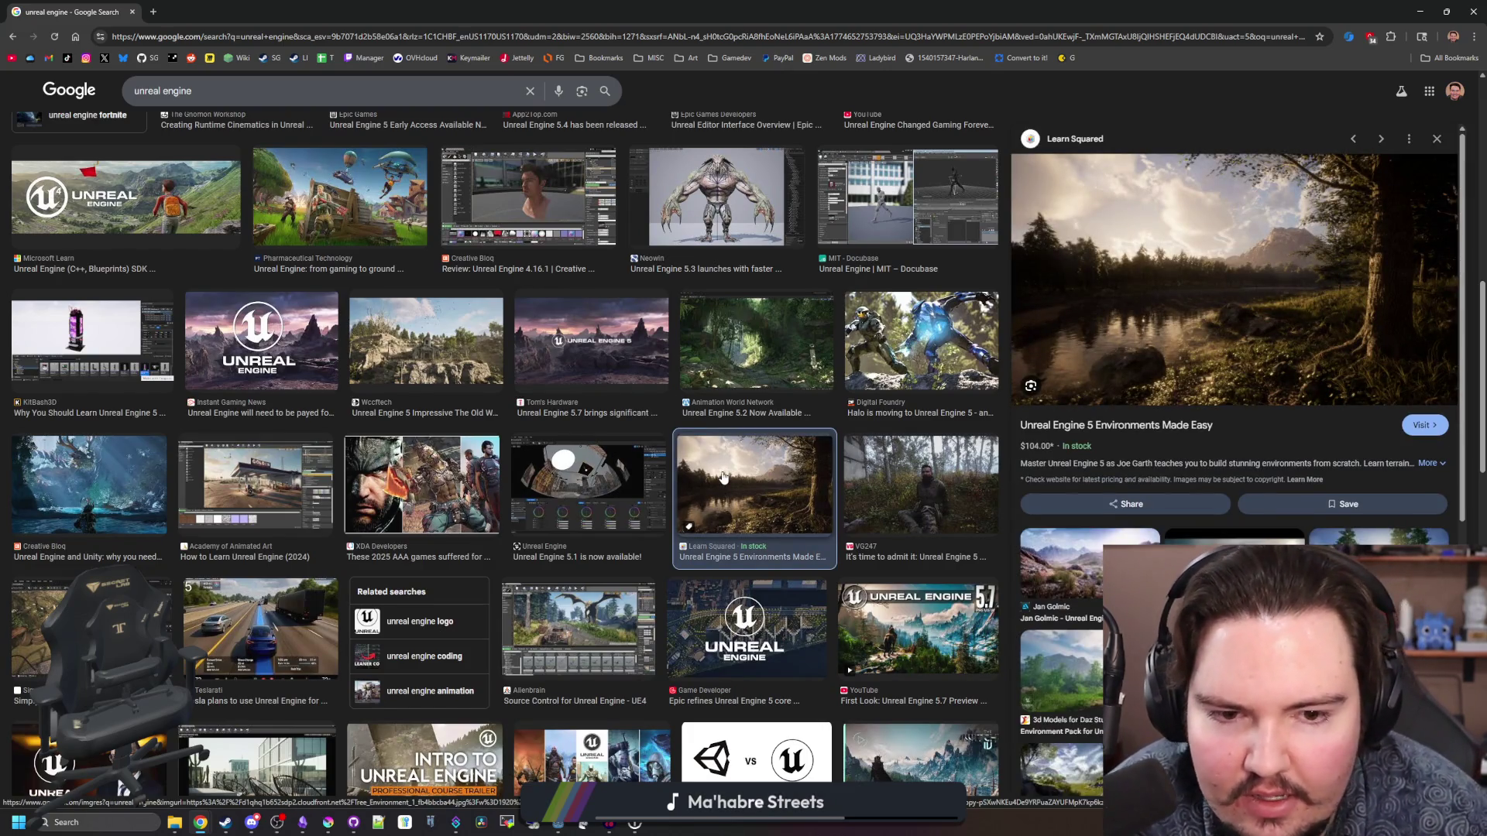
pyautogui.scroll(-3, 723, 477)
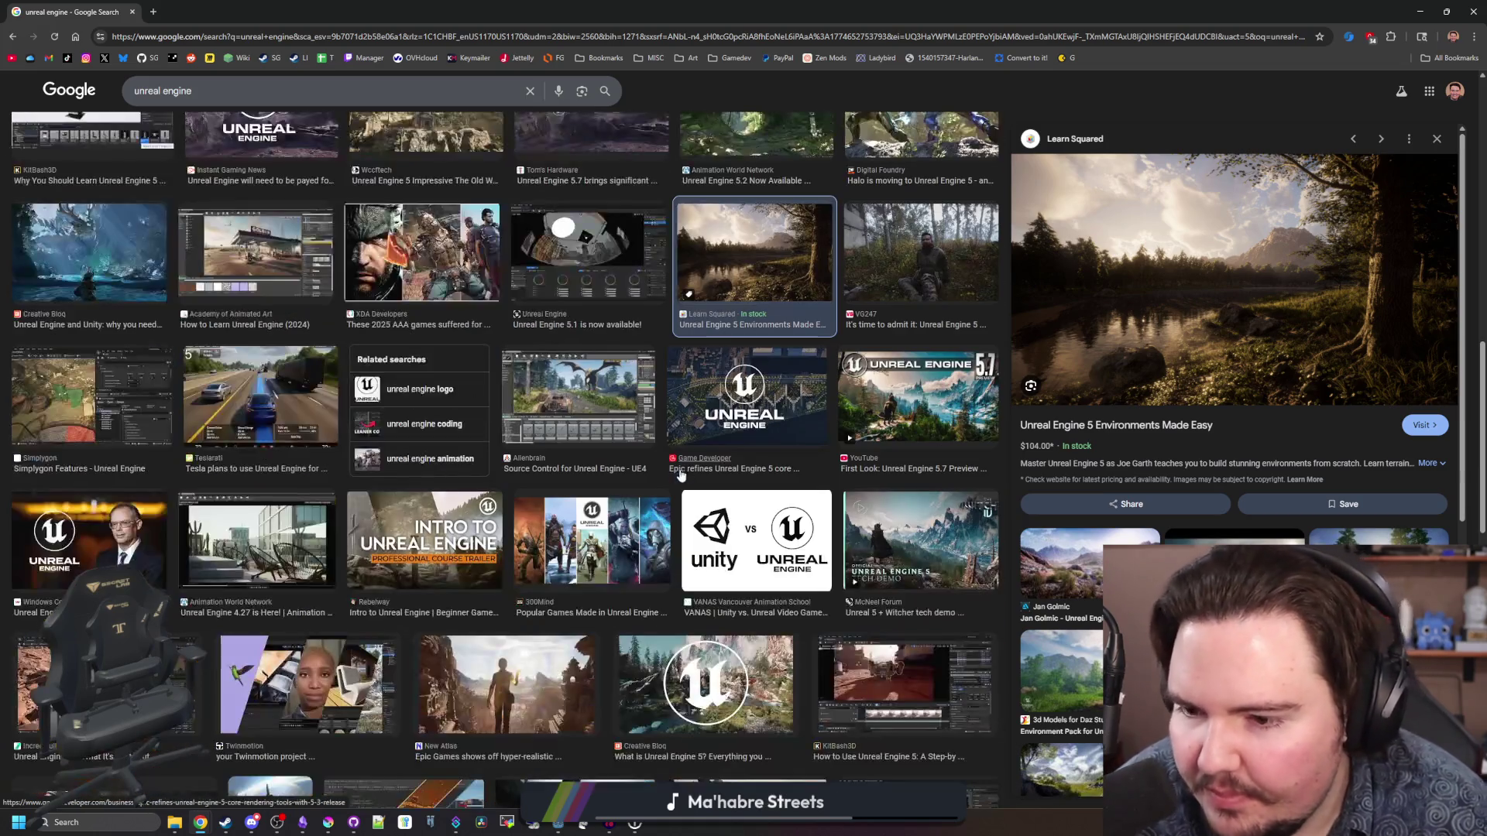
pyautogui.scroll(-4, 631, 469)
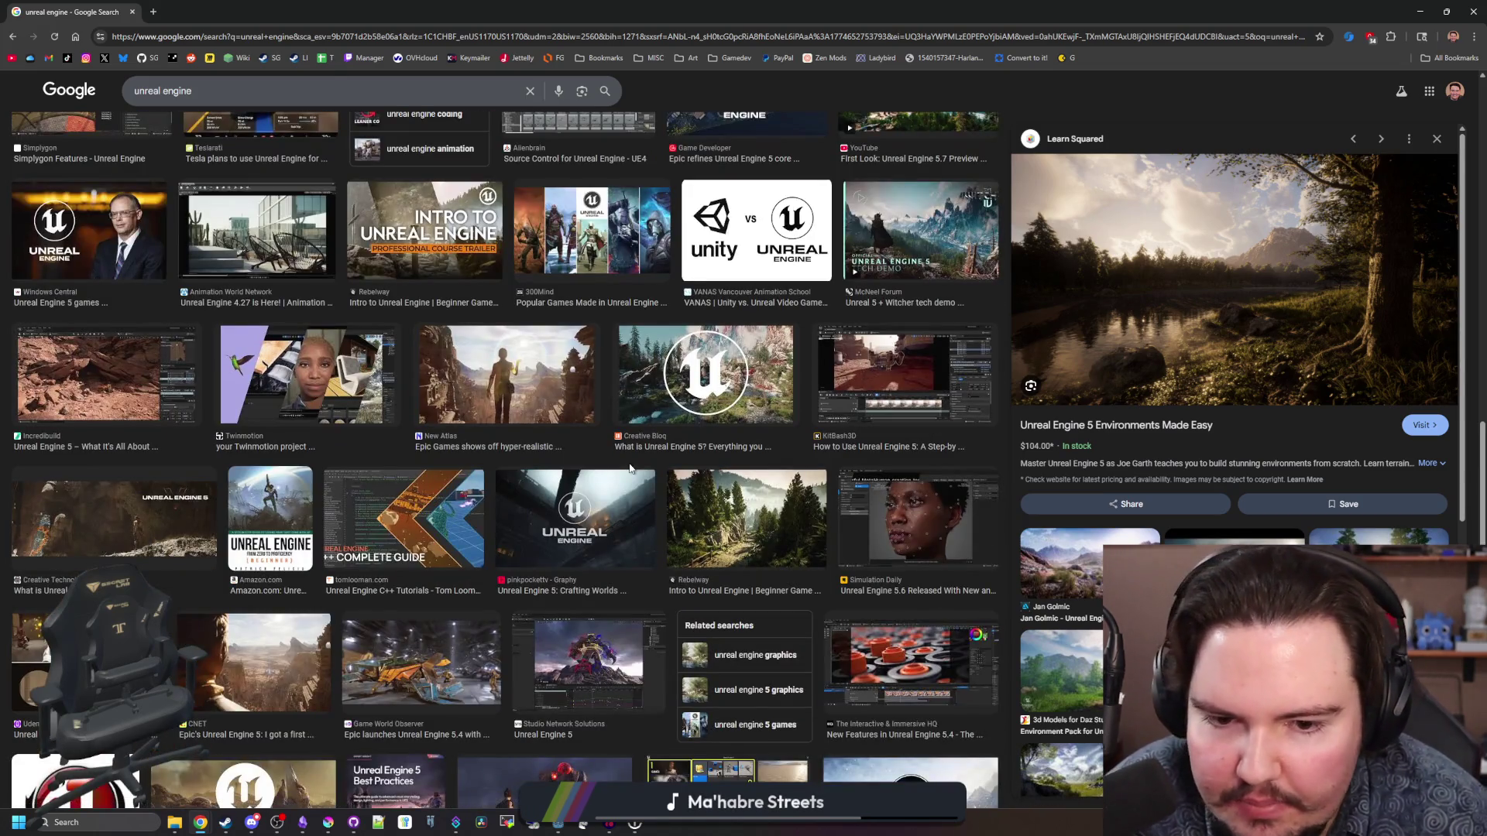
pyautogui.scroll(-4, 595, 508)
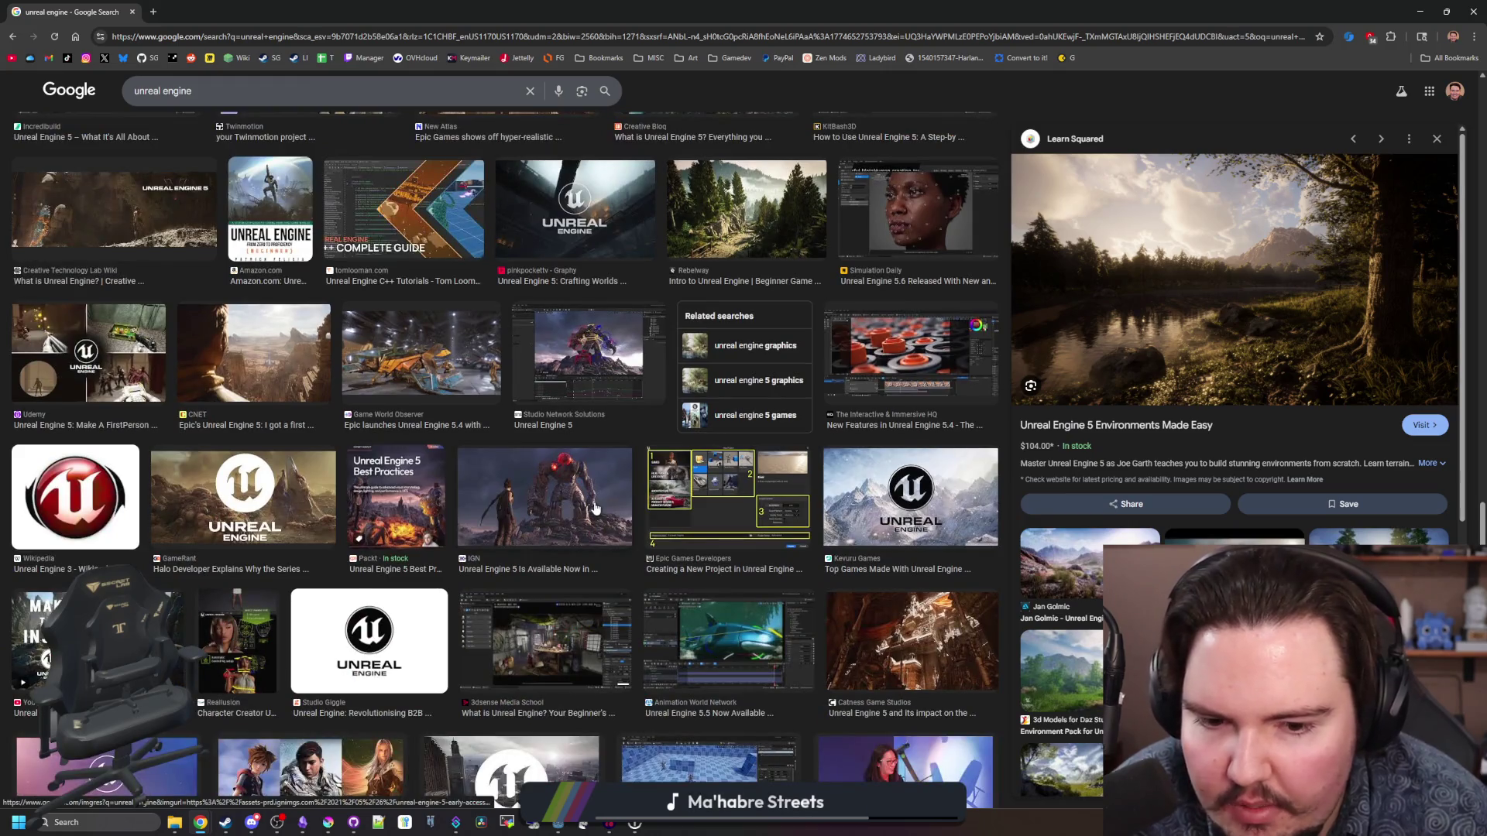
pyautogui.scroll(-7, 595, 508)
pyautogui.scroll(-4, 329, 375)
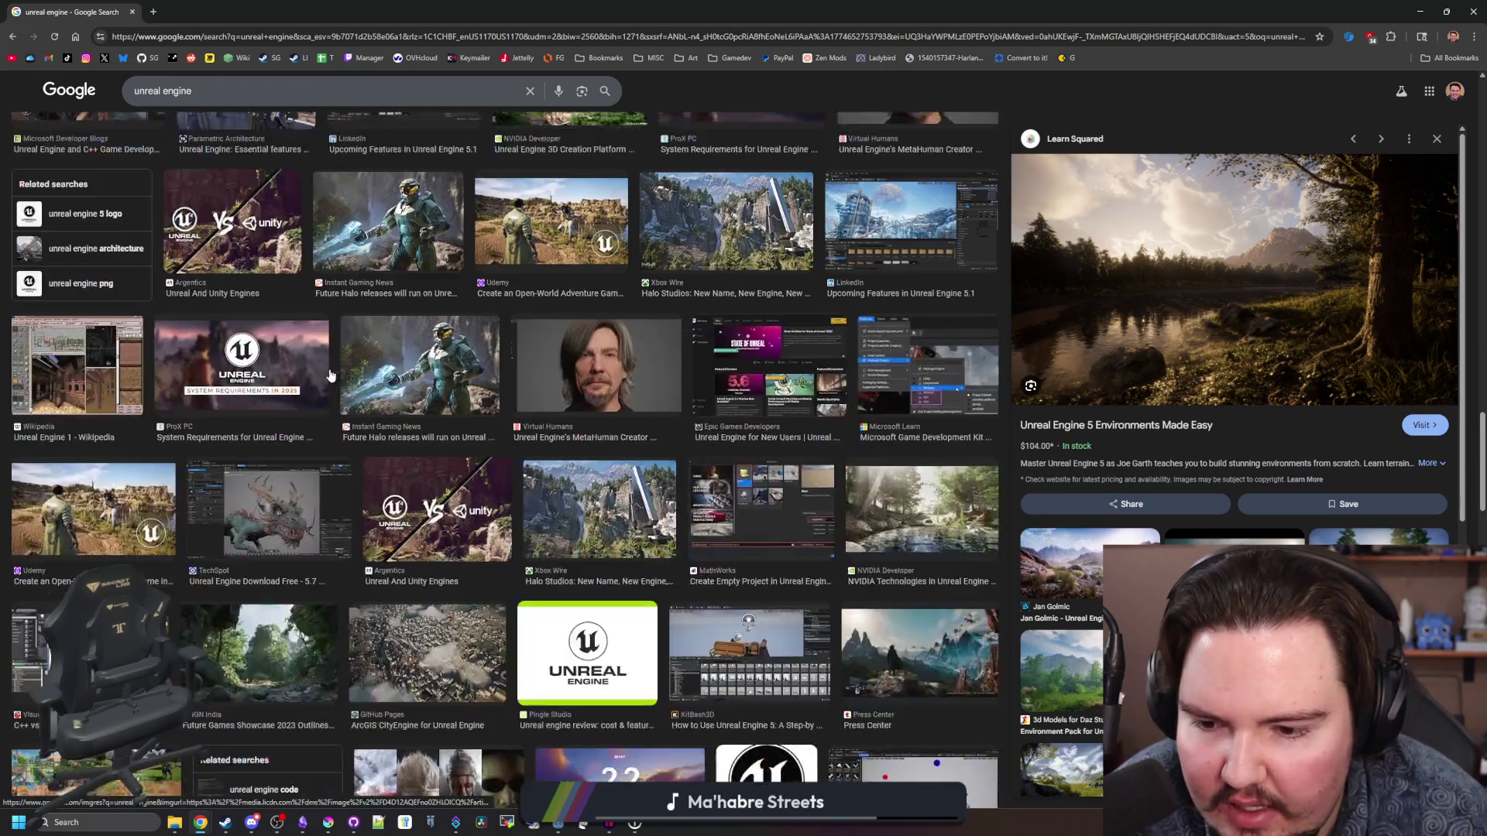
pyautogui.press('Home')
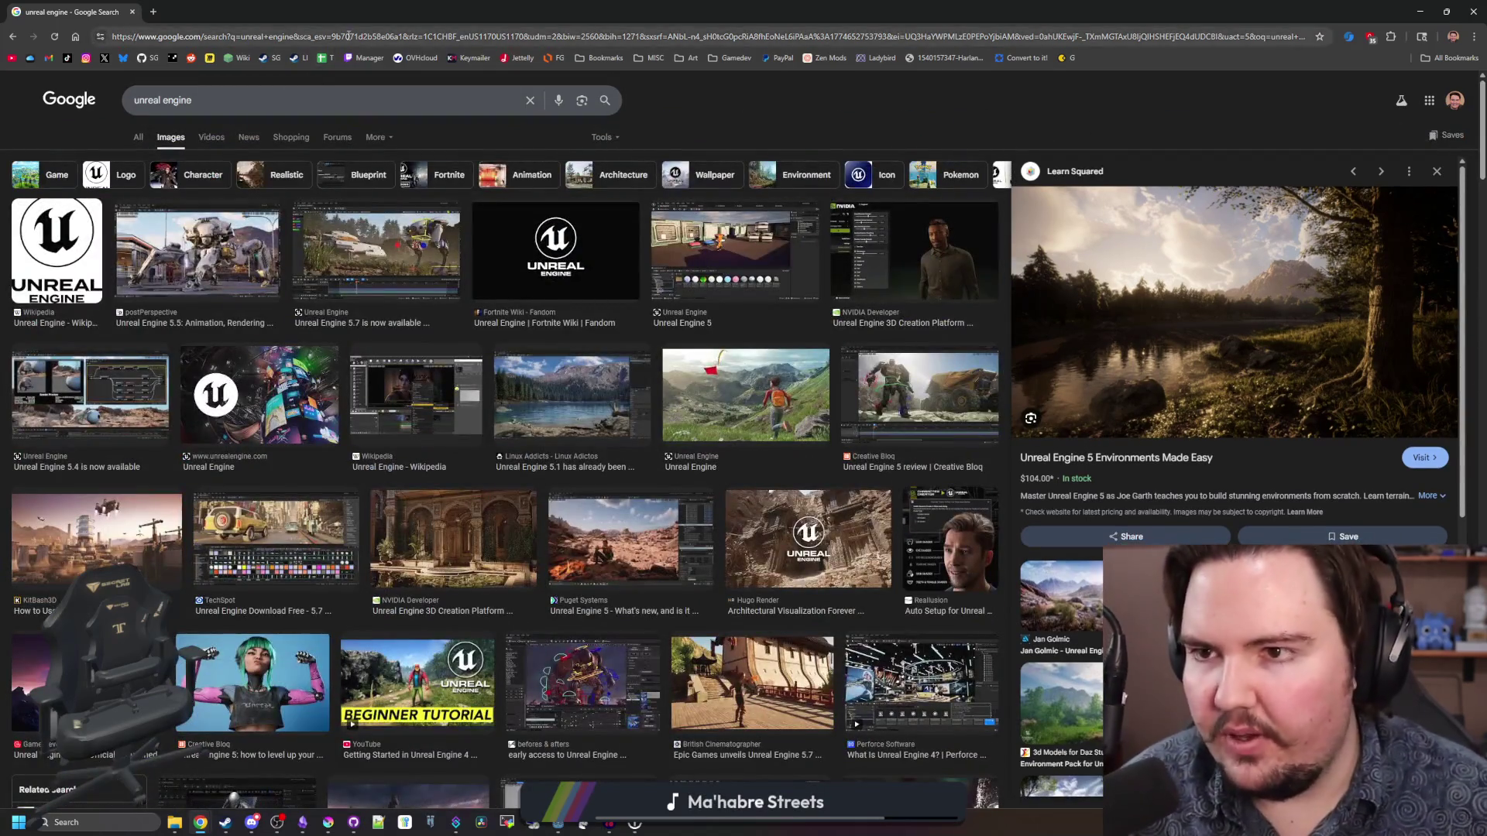
# - Search Google for 'road to vostok' from the address bar
pyautogui.click(349, 37)
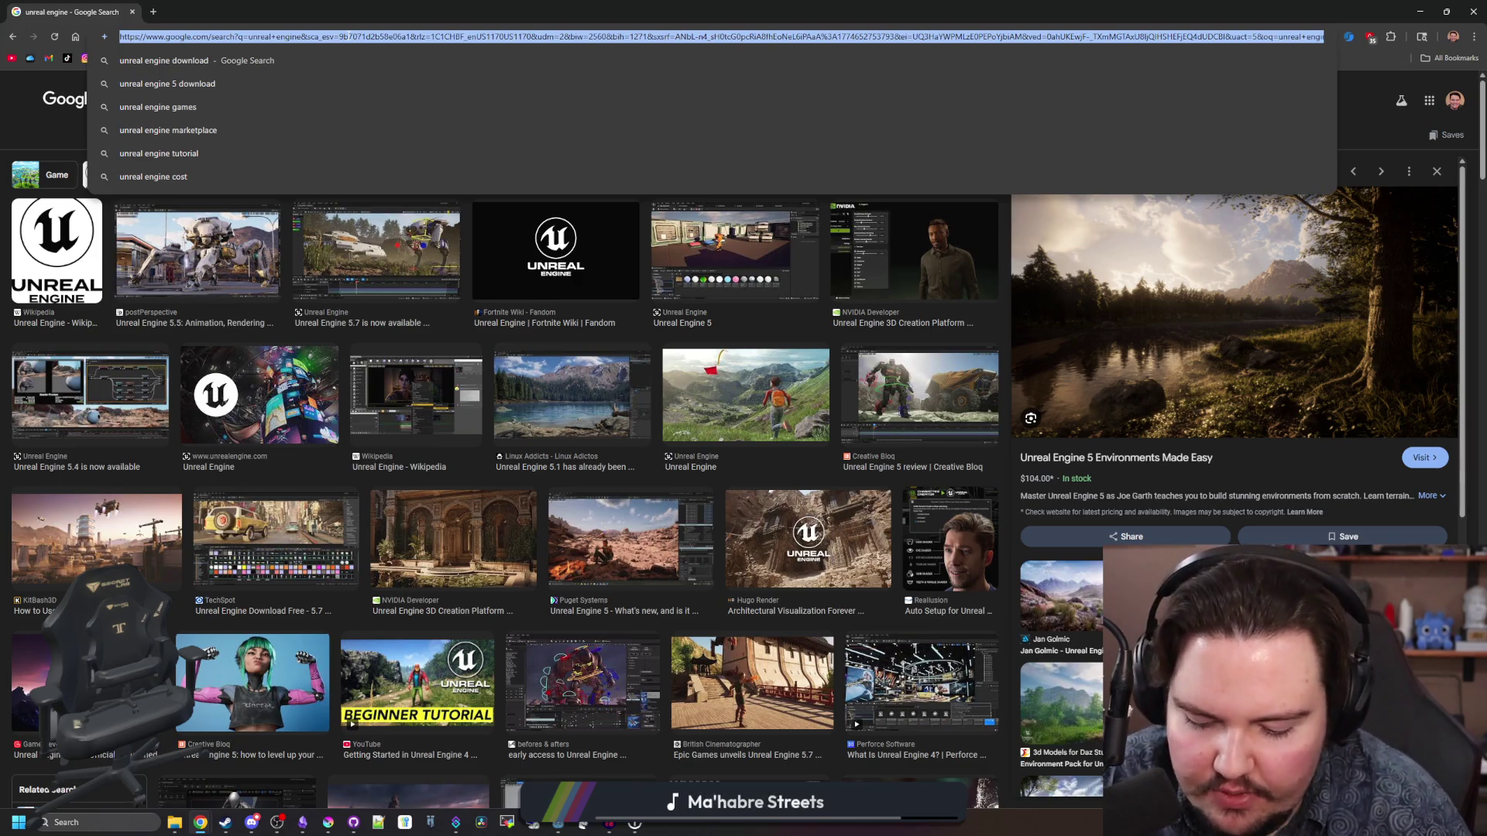
pyautogui.press('BackSpace')
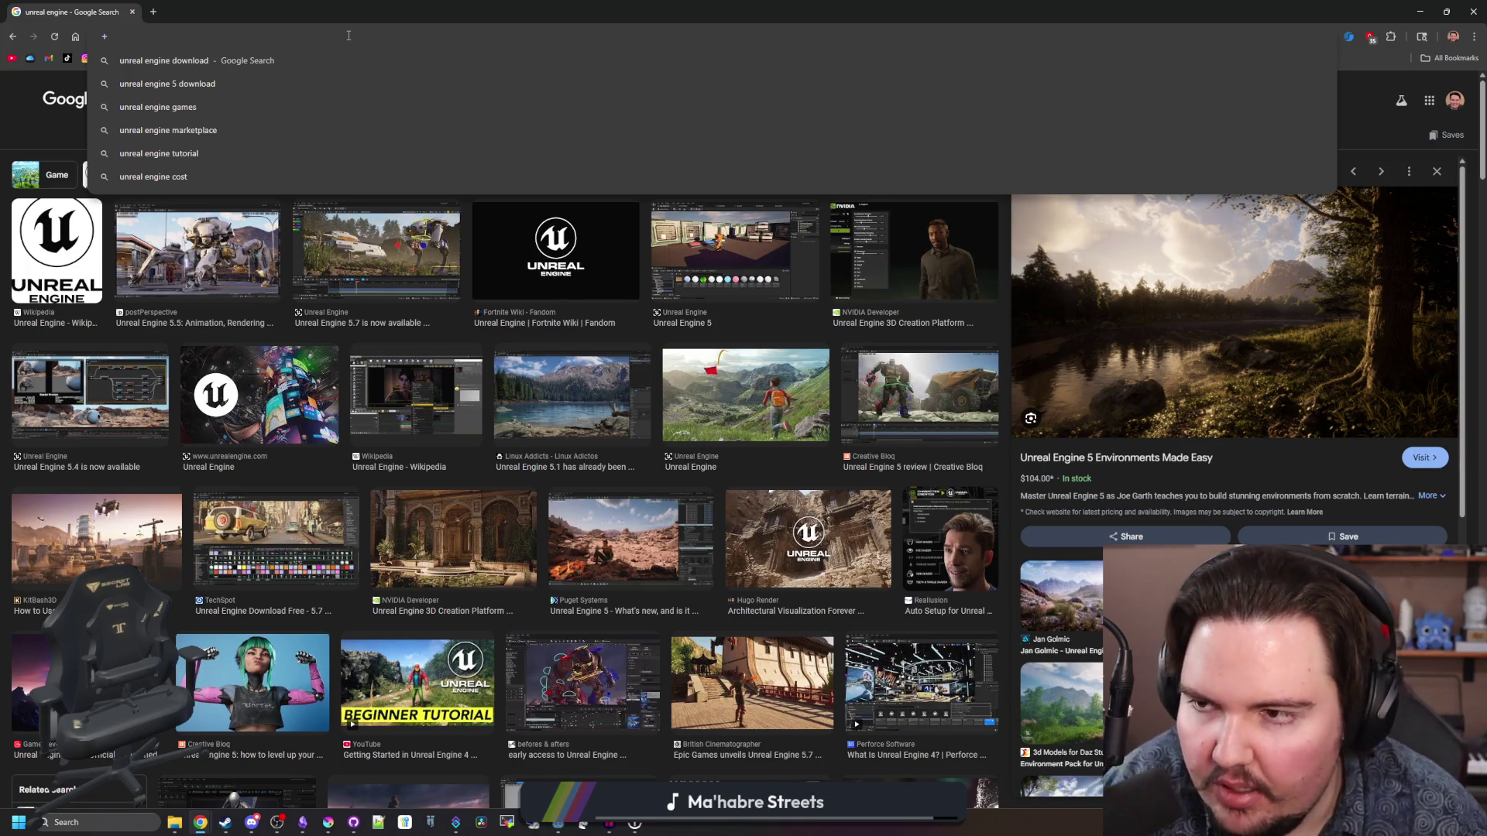
pyautogui.write('vostok')
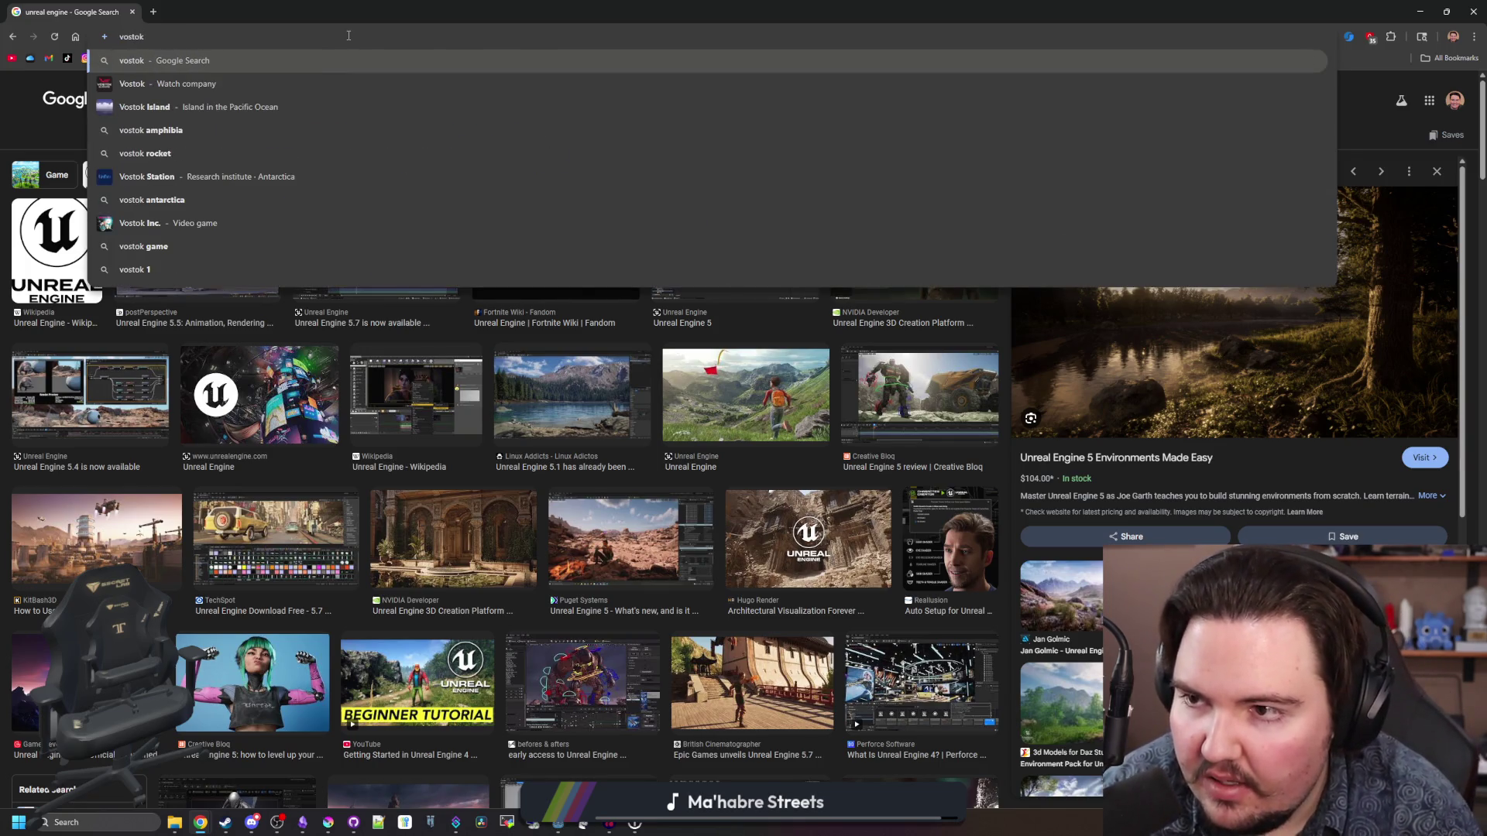
pyautogui.press('BackSpace')
pyautogui.press('BackSpace')
pyautogui.write('road to vostok')
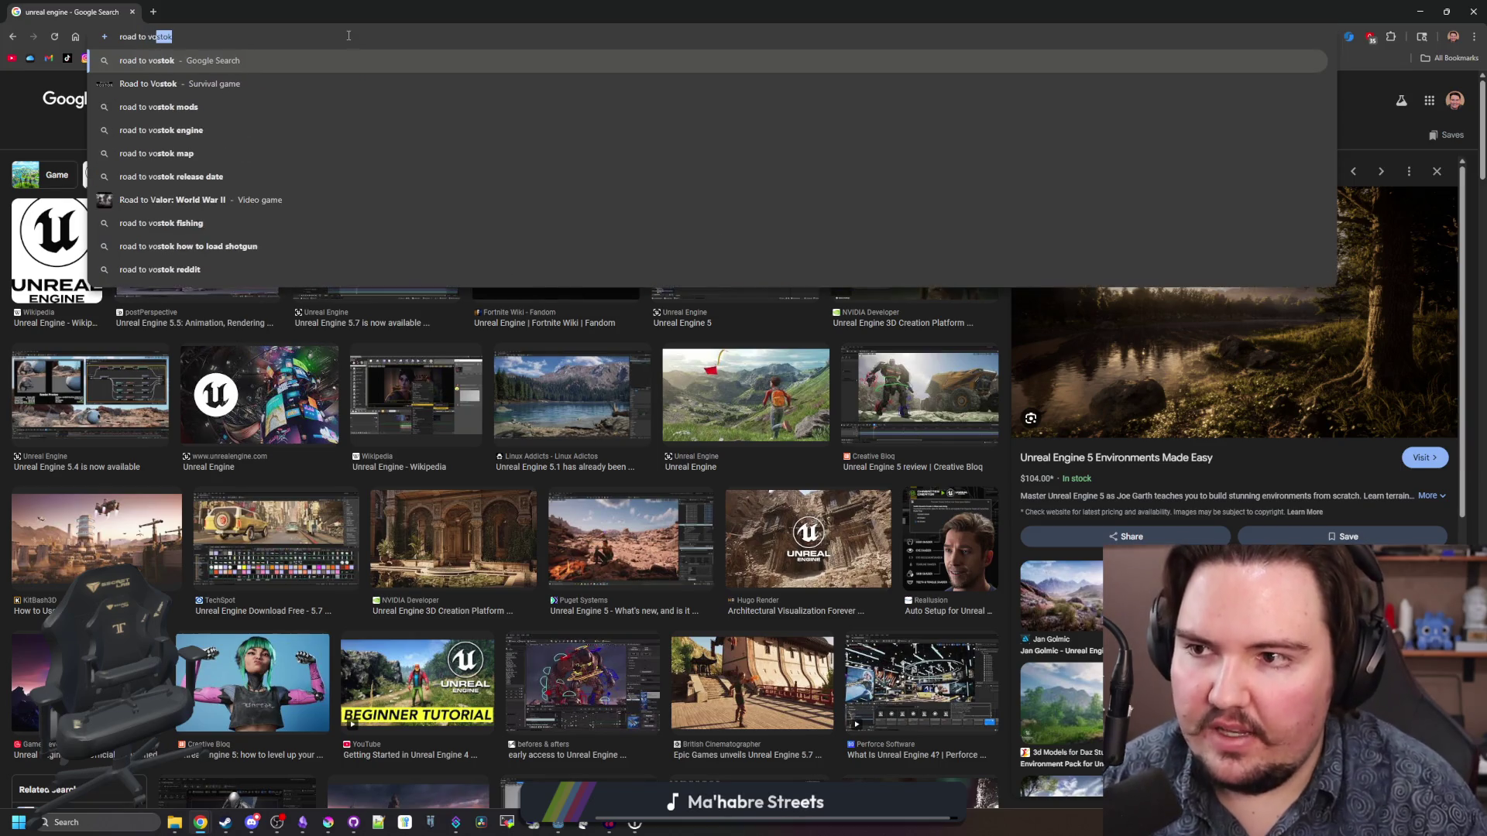
pyautogui.press('Return')
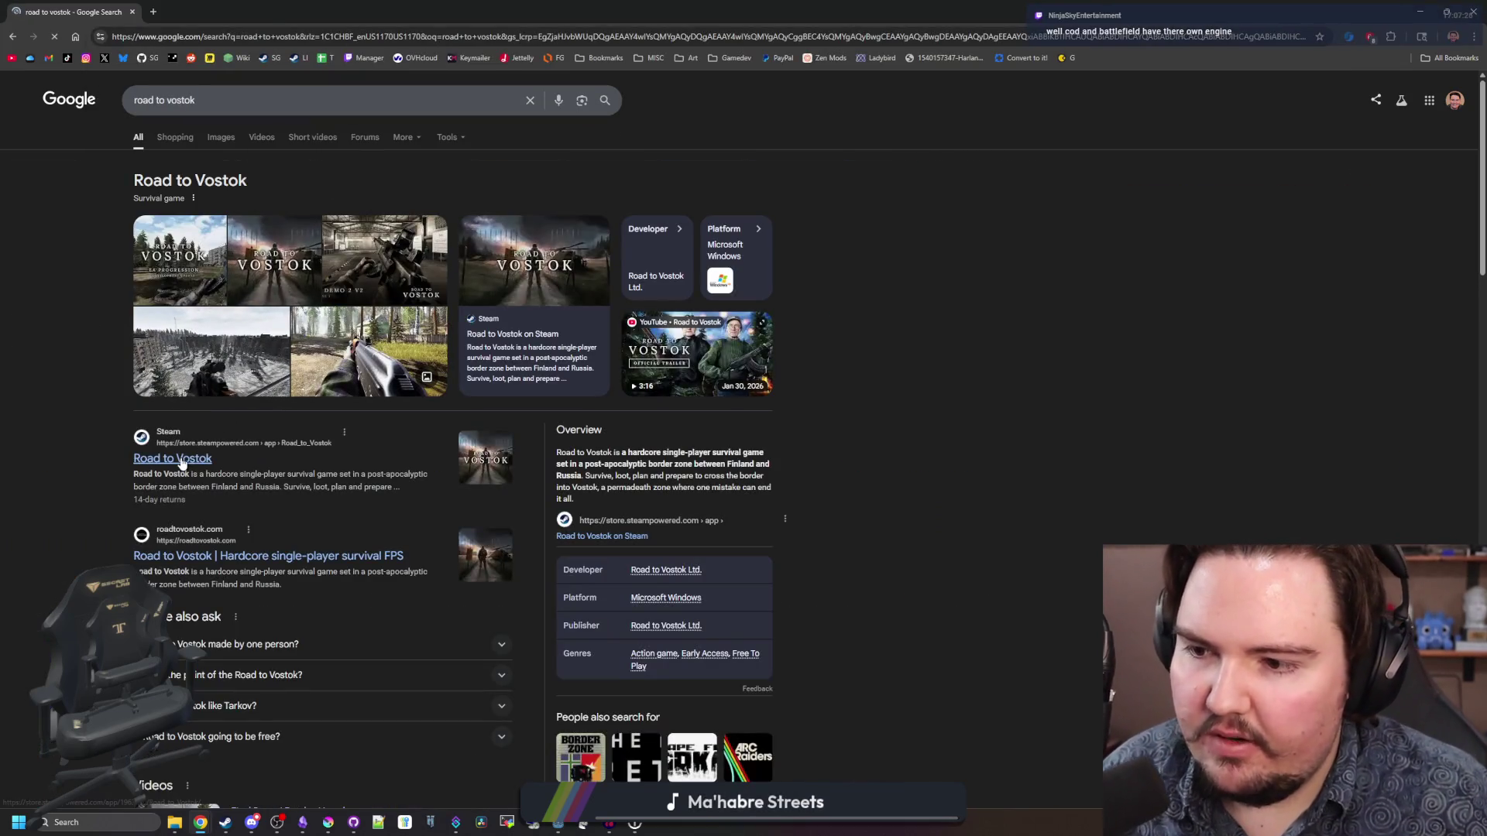
# - Open the Road to Vostok Steam store page in a new tab and view it
pyautogui.middleClick(173, 435)
pyautogui.hotkey('ctrl', 'Tab')
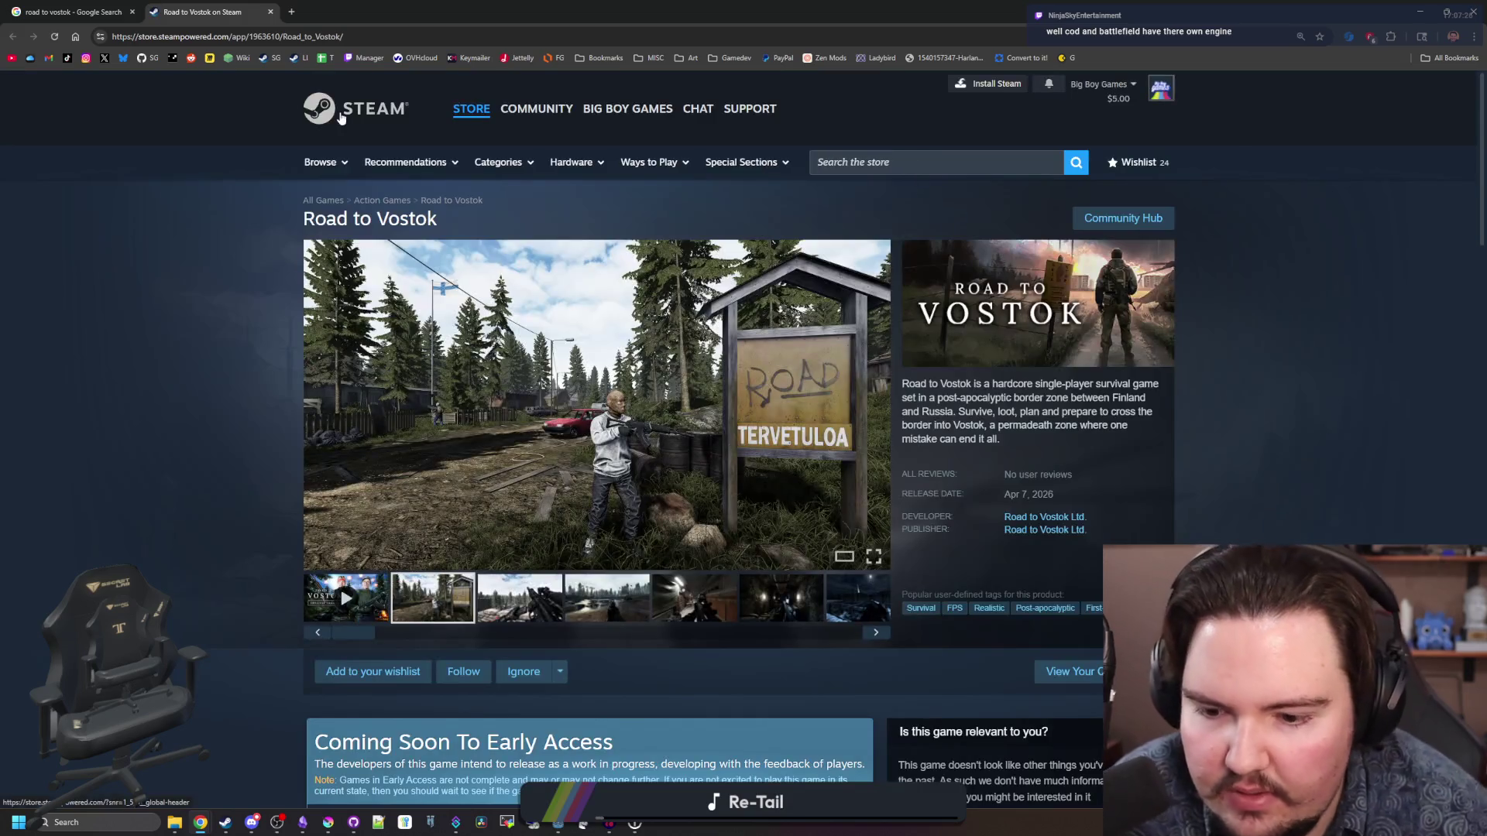
pyautogui.scroll(-3, 341, 118)
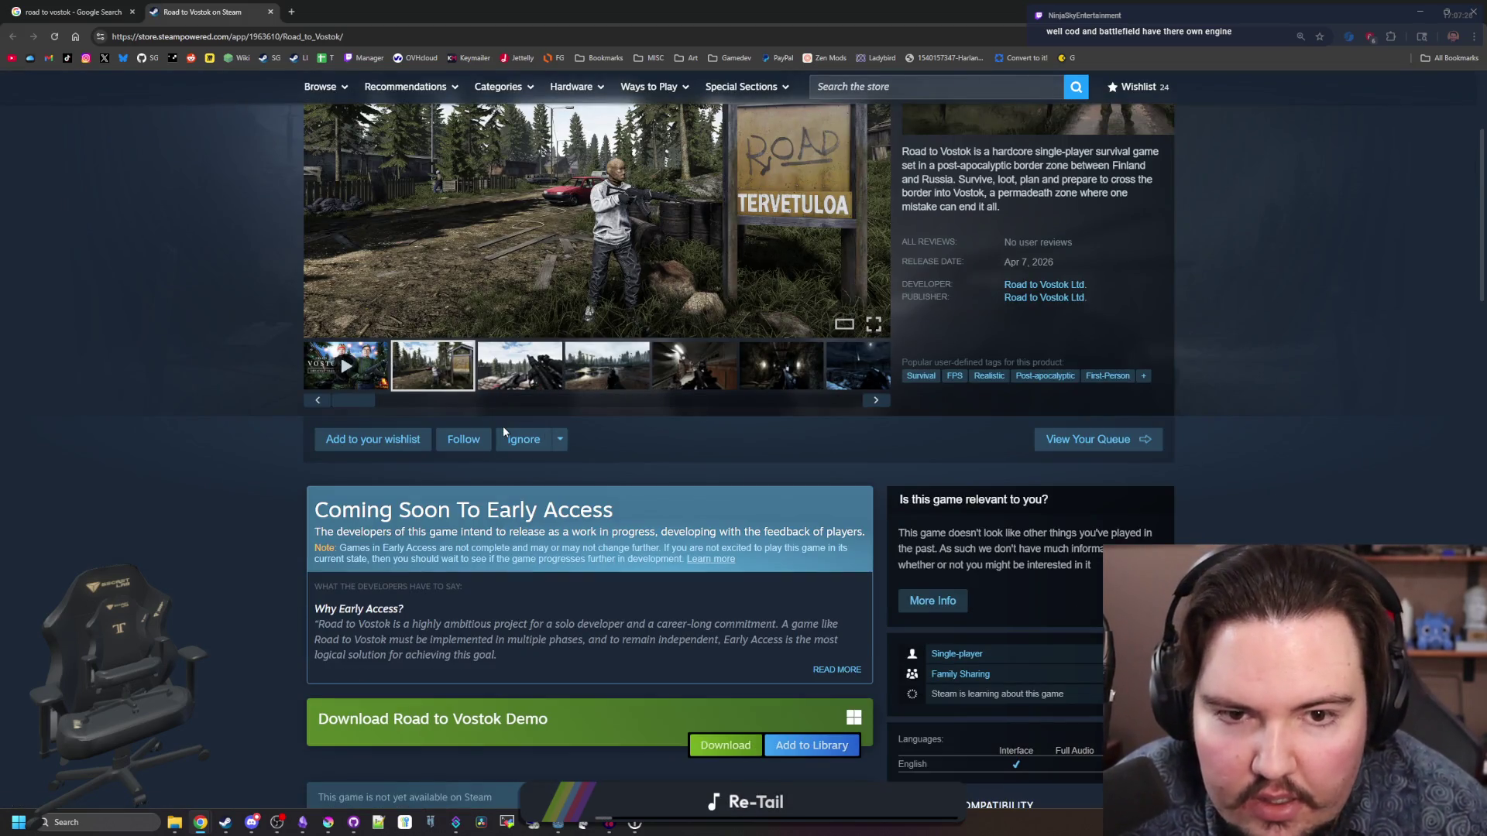
pyautogui.scroll(1, 503, 426)
pyautogui.scroll(2, 504, 429)
# - Enlarge the Road to Vostok screenshots and page forward through the whole gallery repeatedly
pyautogui.click(596, 471)
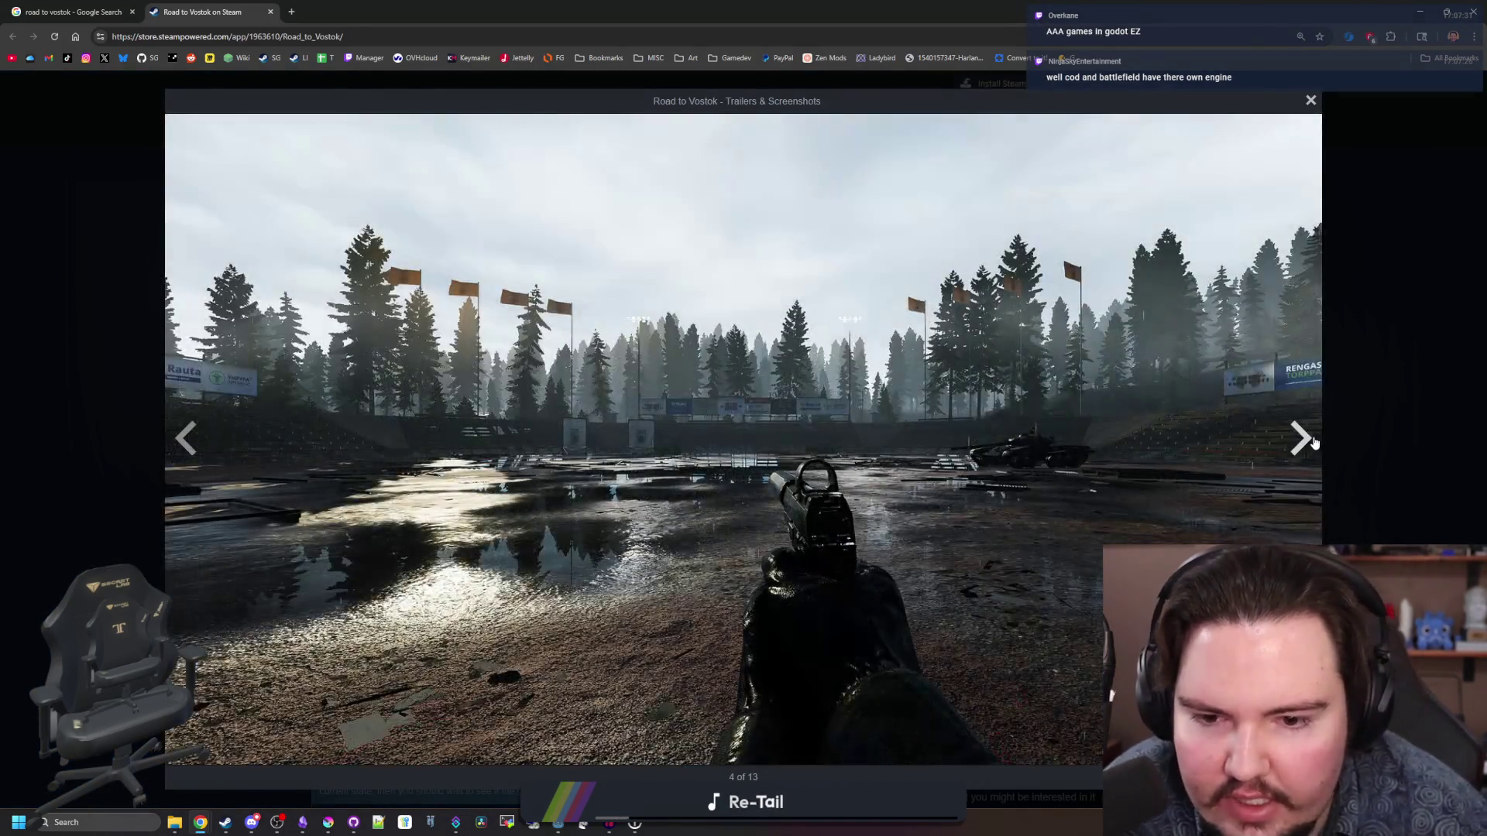
pyautogui.click(1309, 440)
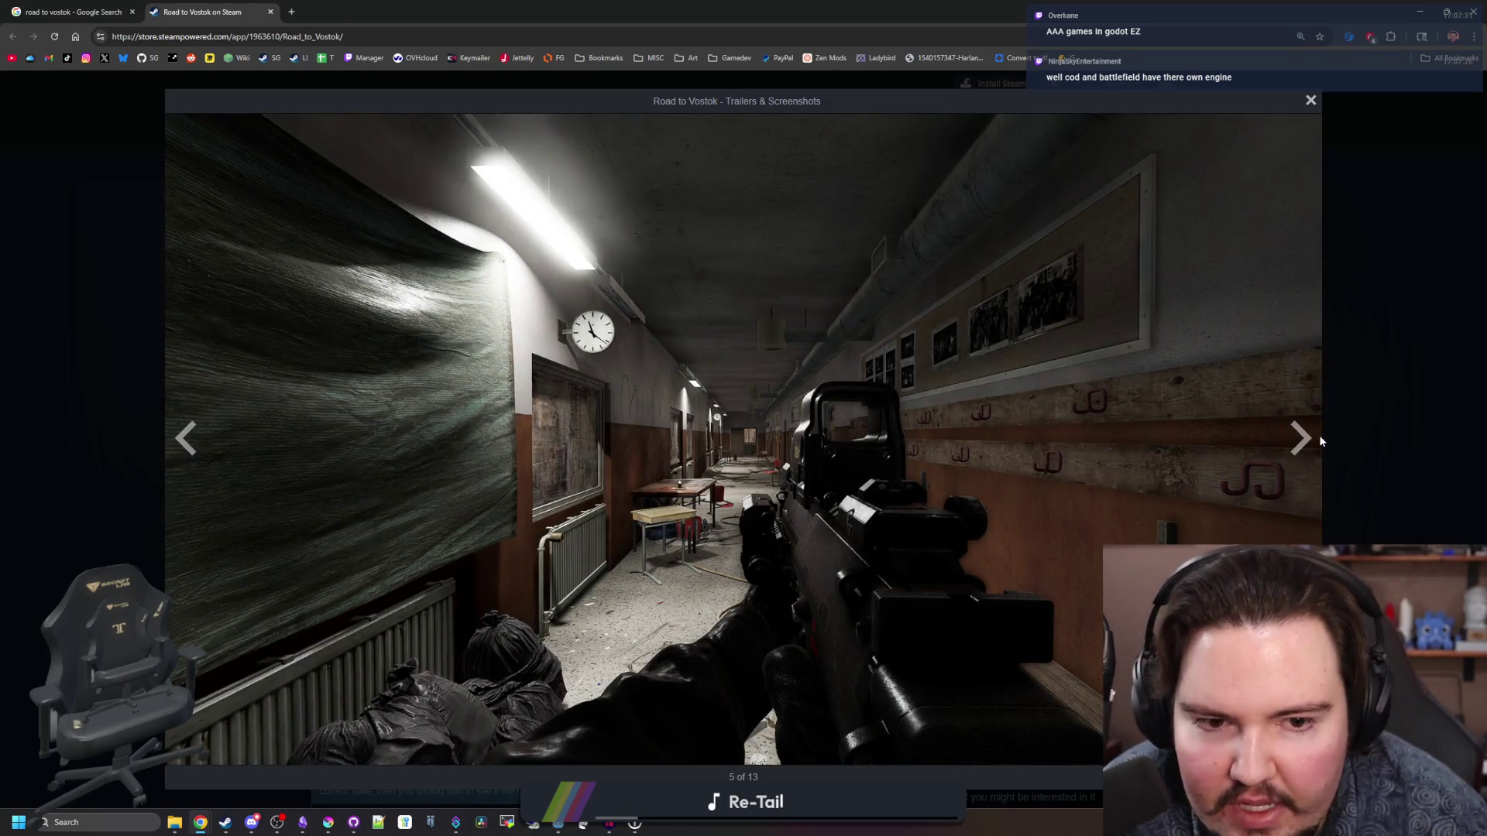
pyautogui.click(1309, 441)
pyautogui.click(1303, 444)
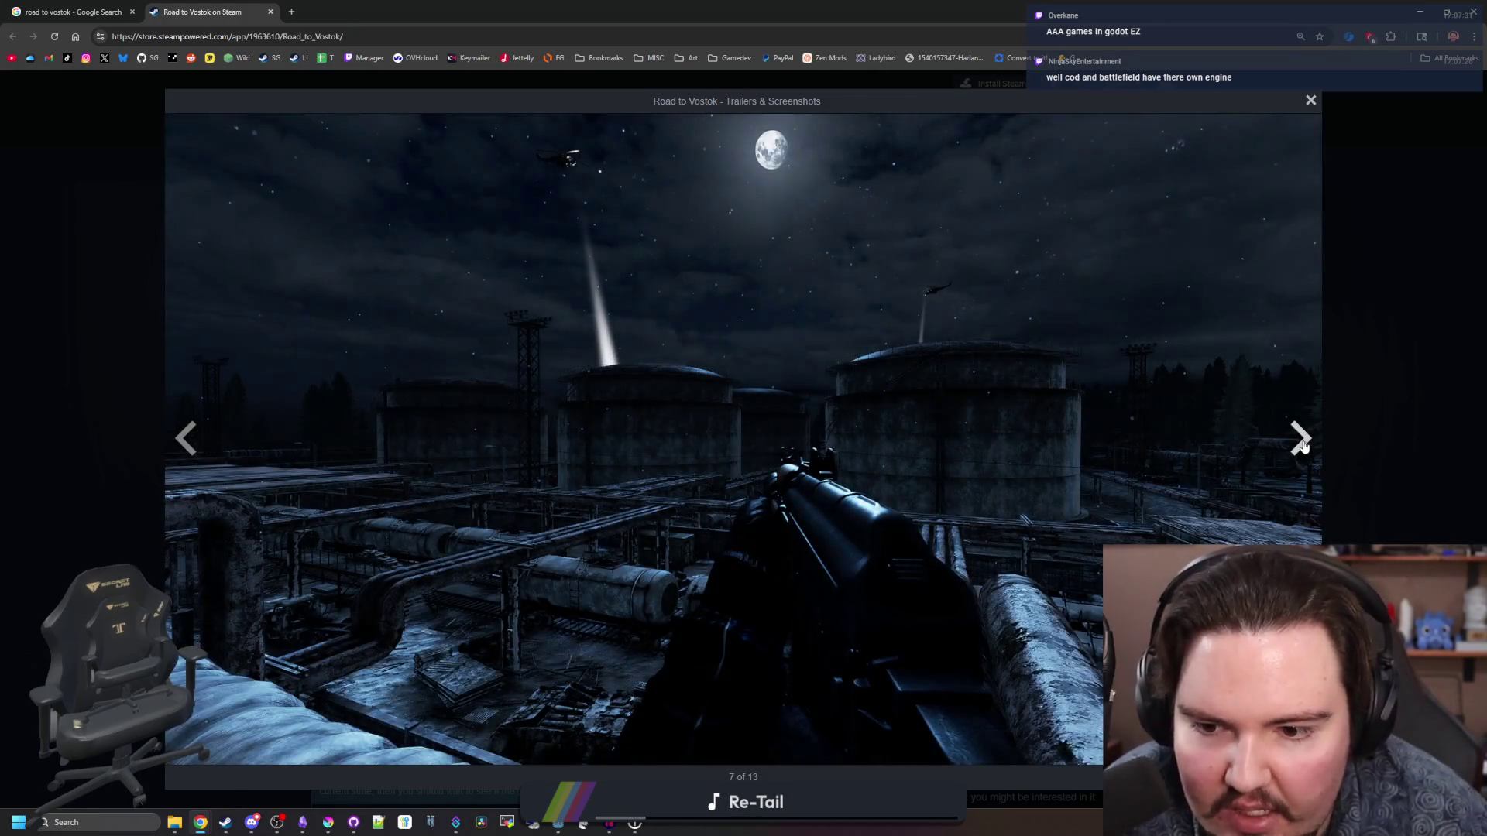
pyautogui.click(1303, 444)
pyautogui.click(1302, 445)
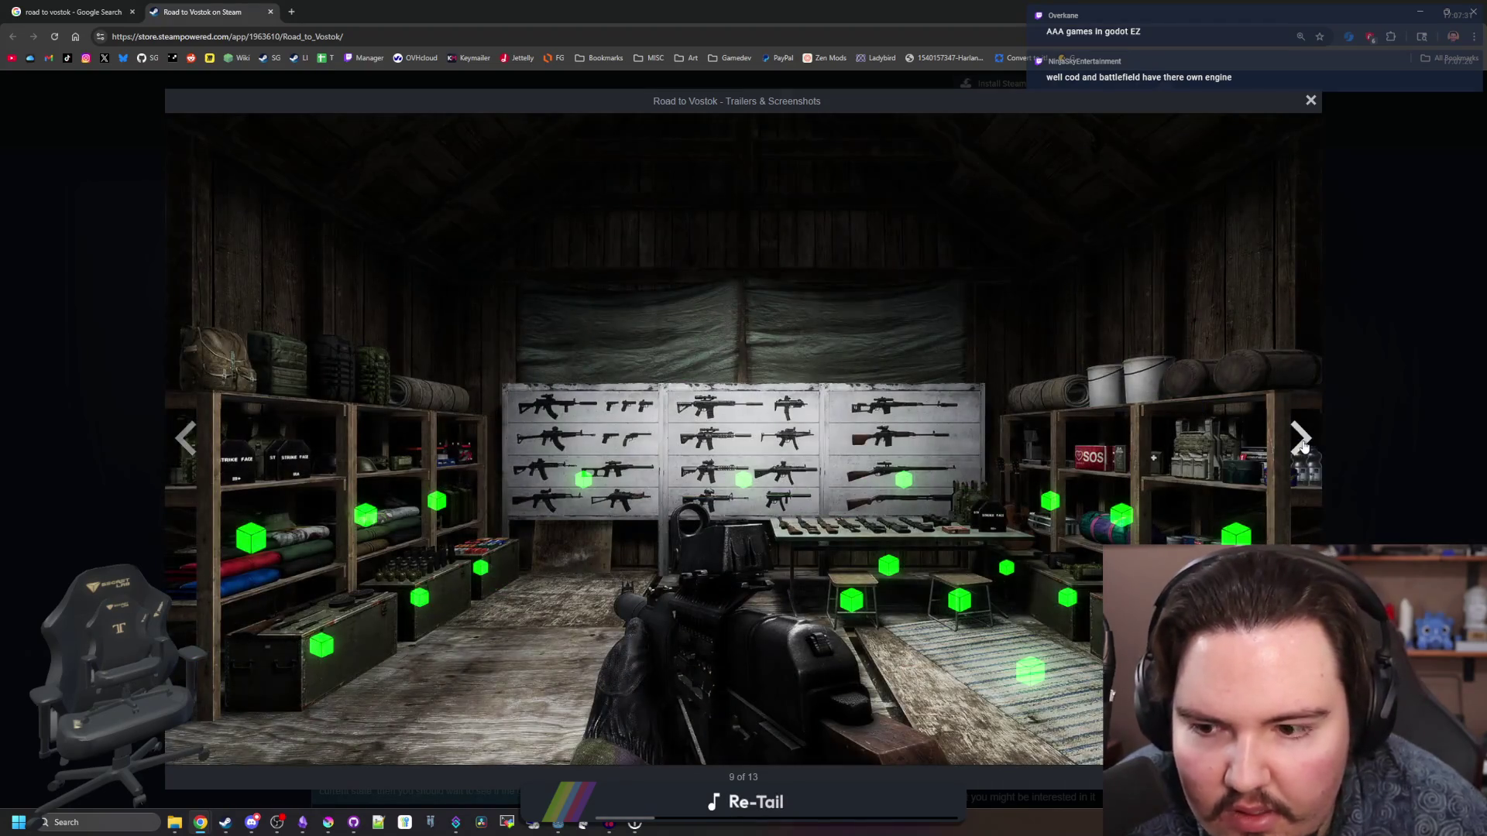
pyautogui.click(1303, 445)
pyautogui.click(1303, 445)
pyautogui.click(1302, 445)
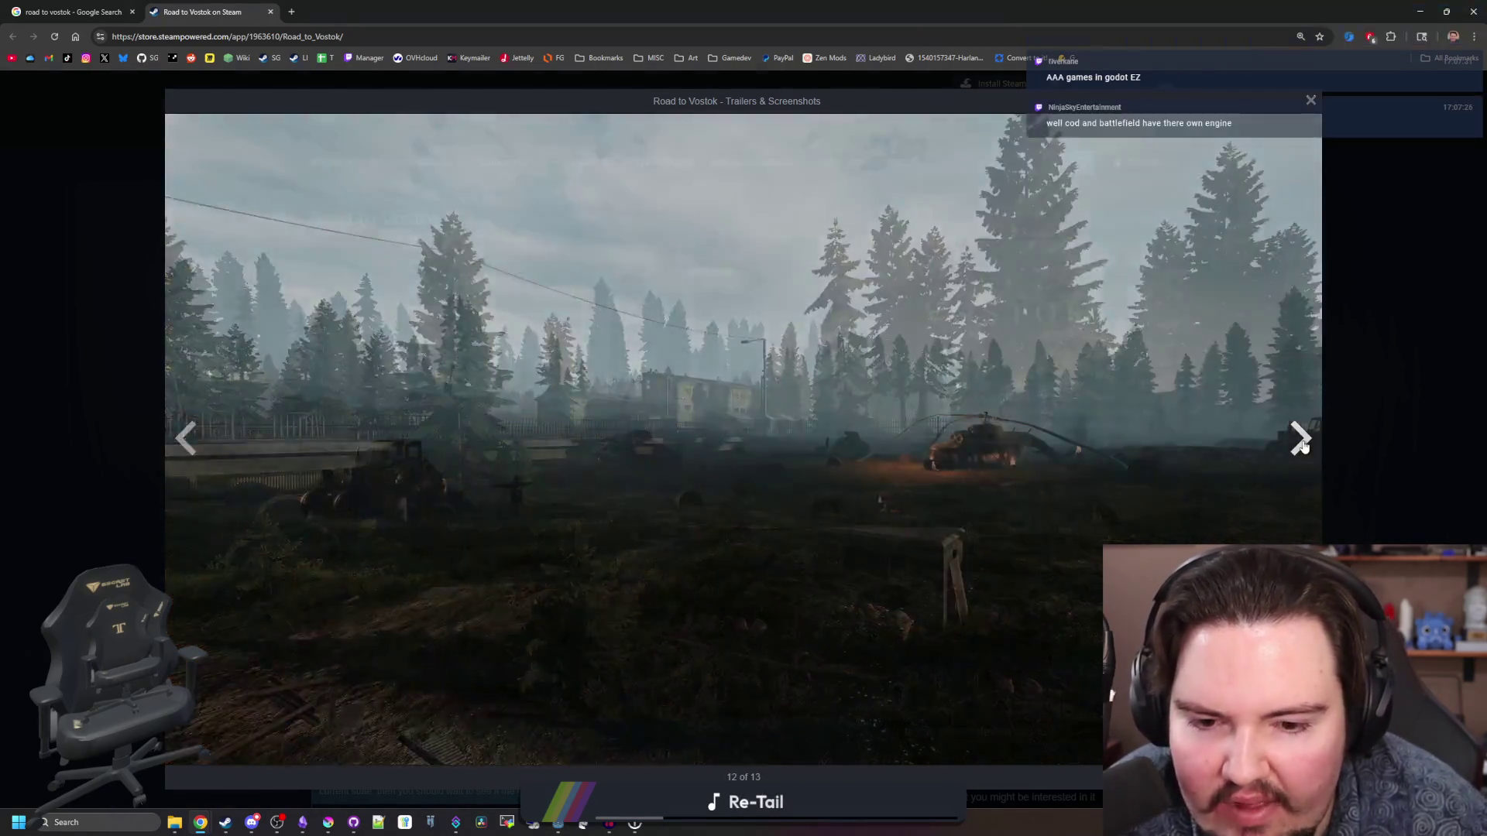
pyautogui.click(1302, 444)
pyautogui.click(1303, 445)
pyautogui.click(1303, 444)
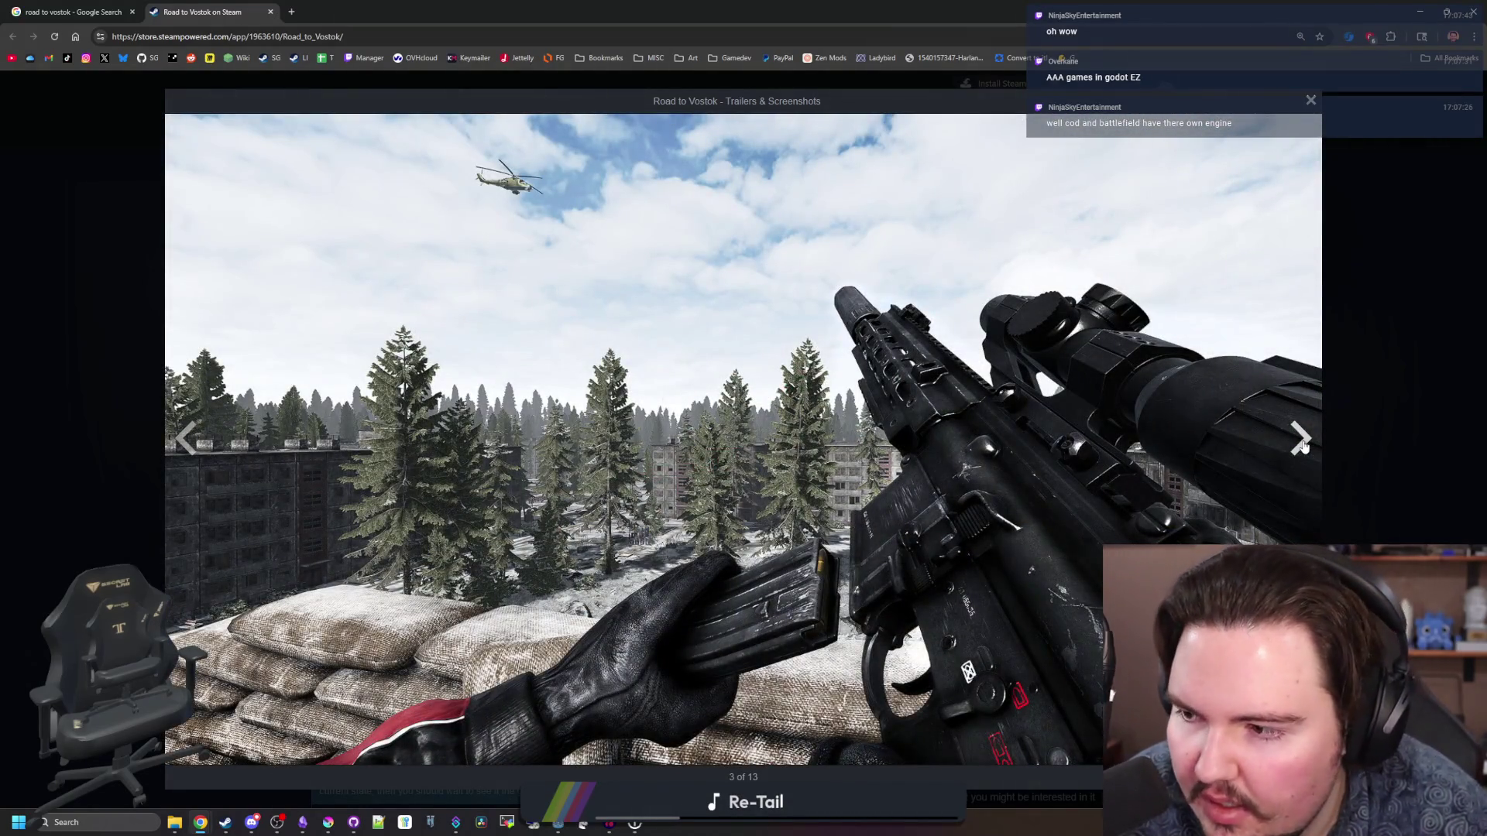
pyautogui.click(1302, 444)
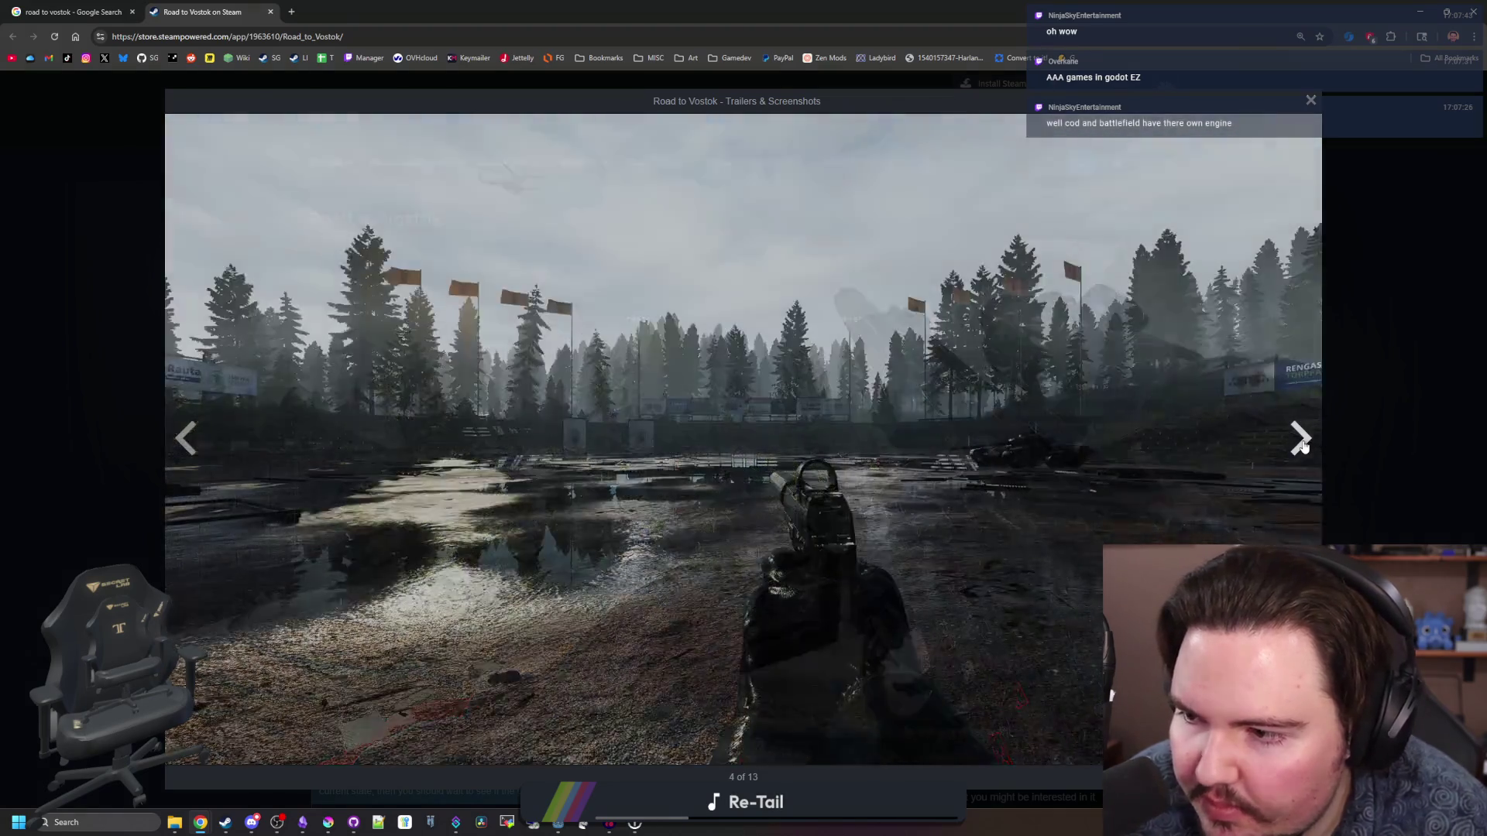
pyautogui.click(1303, 444)
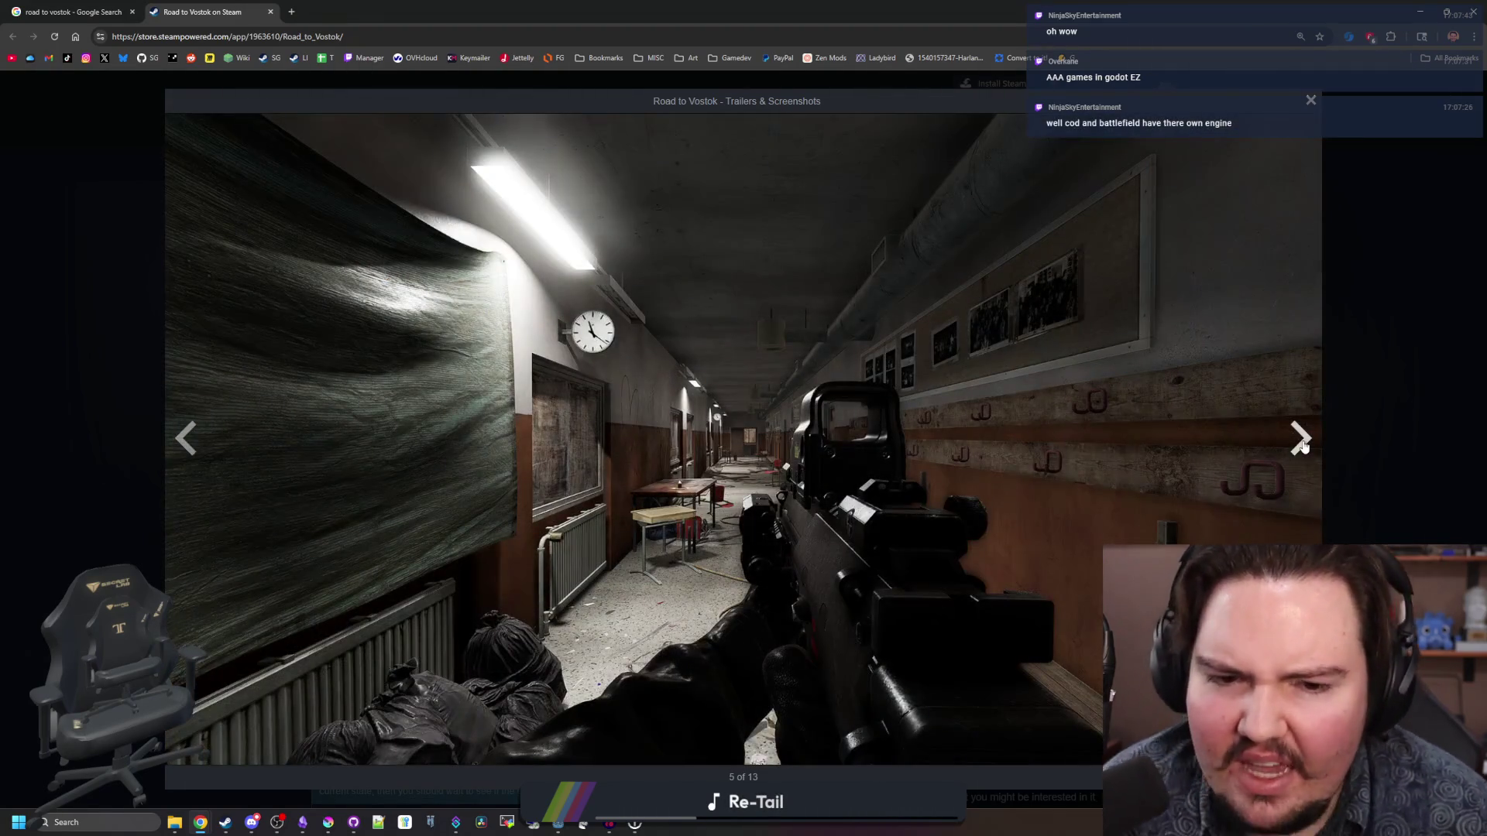
pyautogui.click(1302, 444)
pyautogui.click(1302, 444)
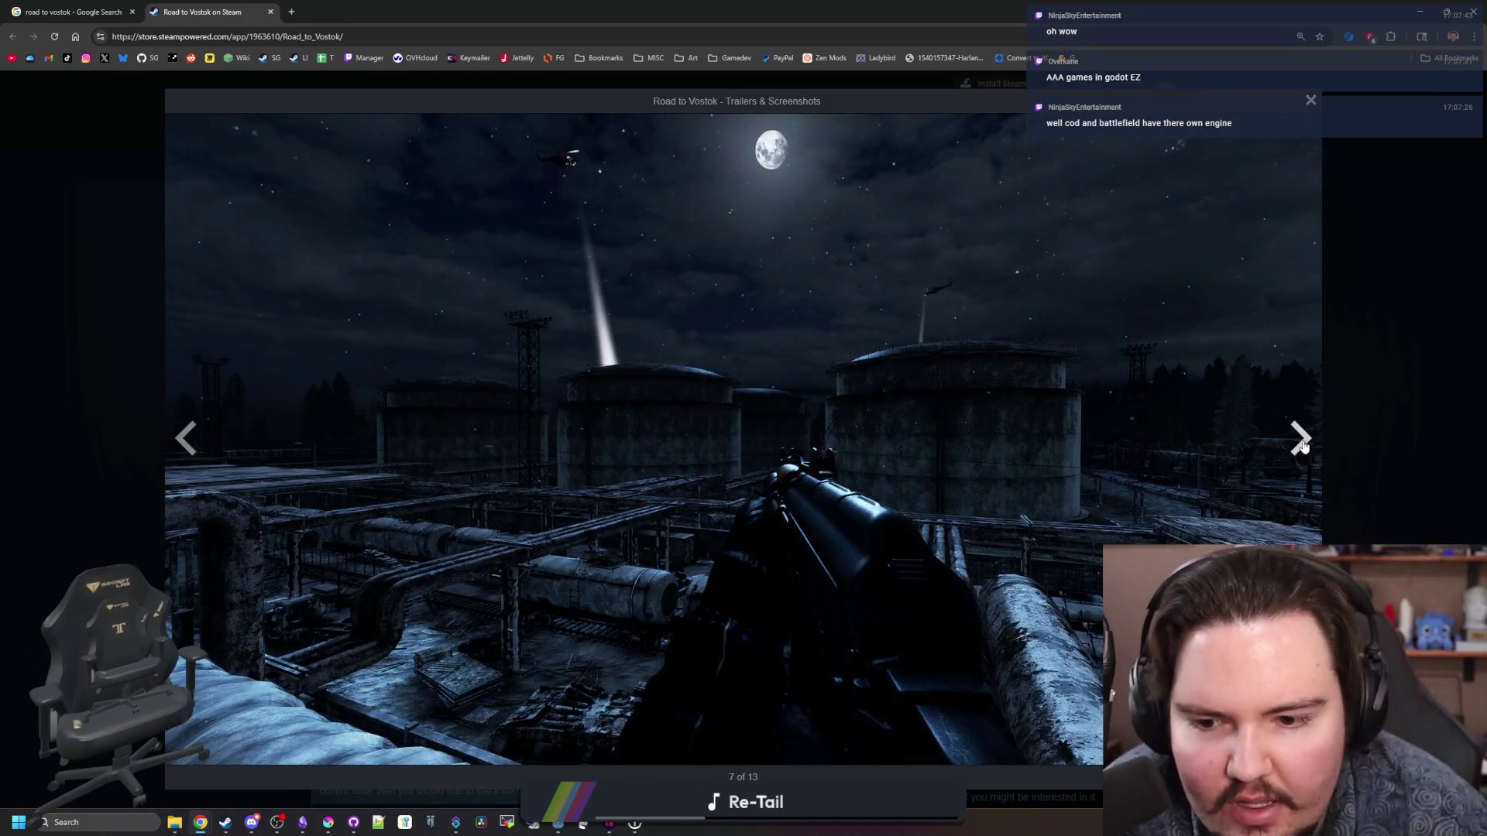
pyautogui.click(1302, 445)
pyautogui.click(1302, 445)
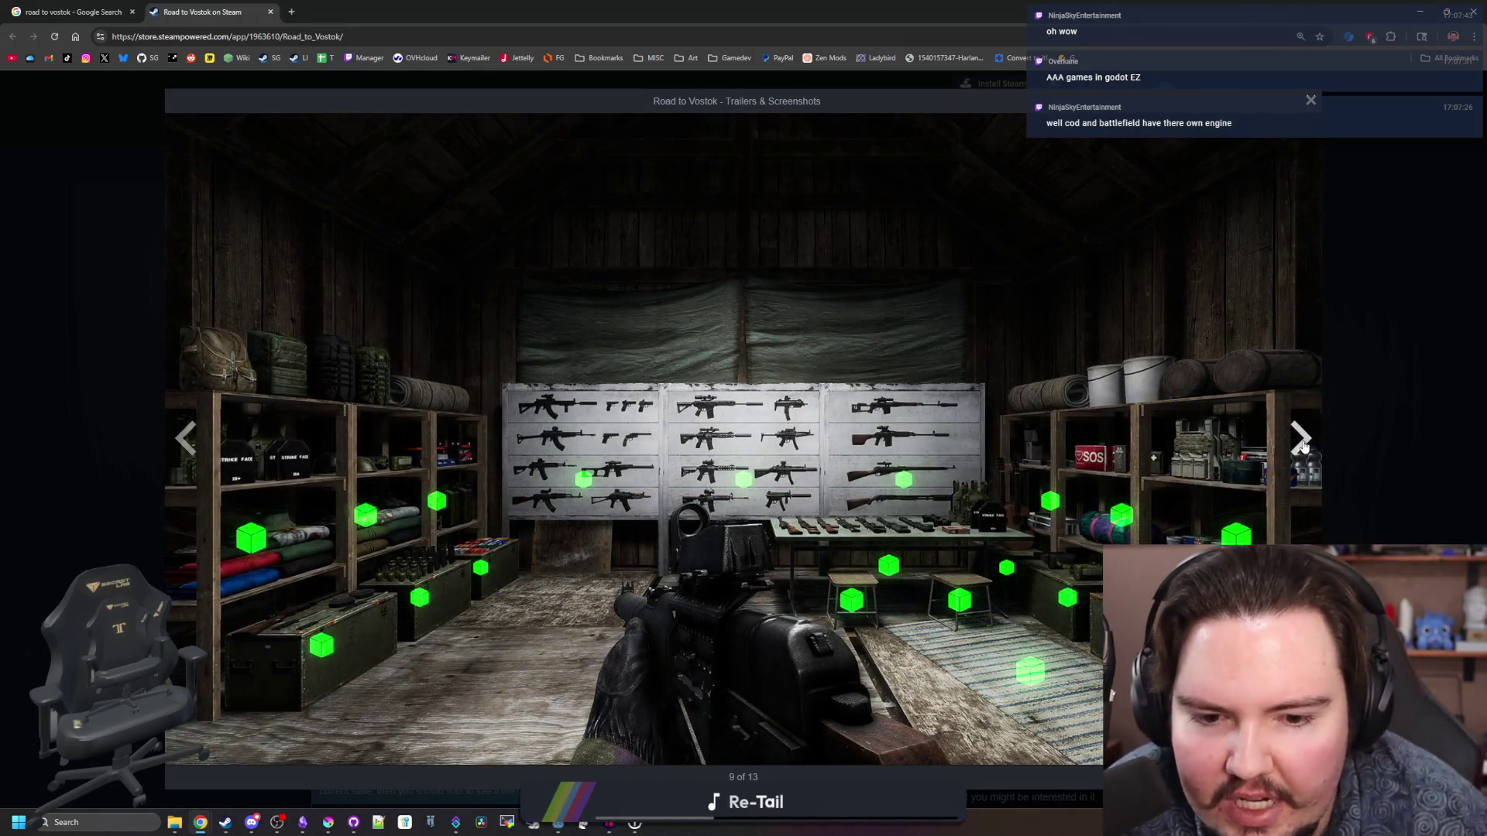
pyautogui.click(1302, 445)
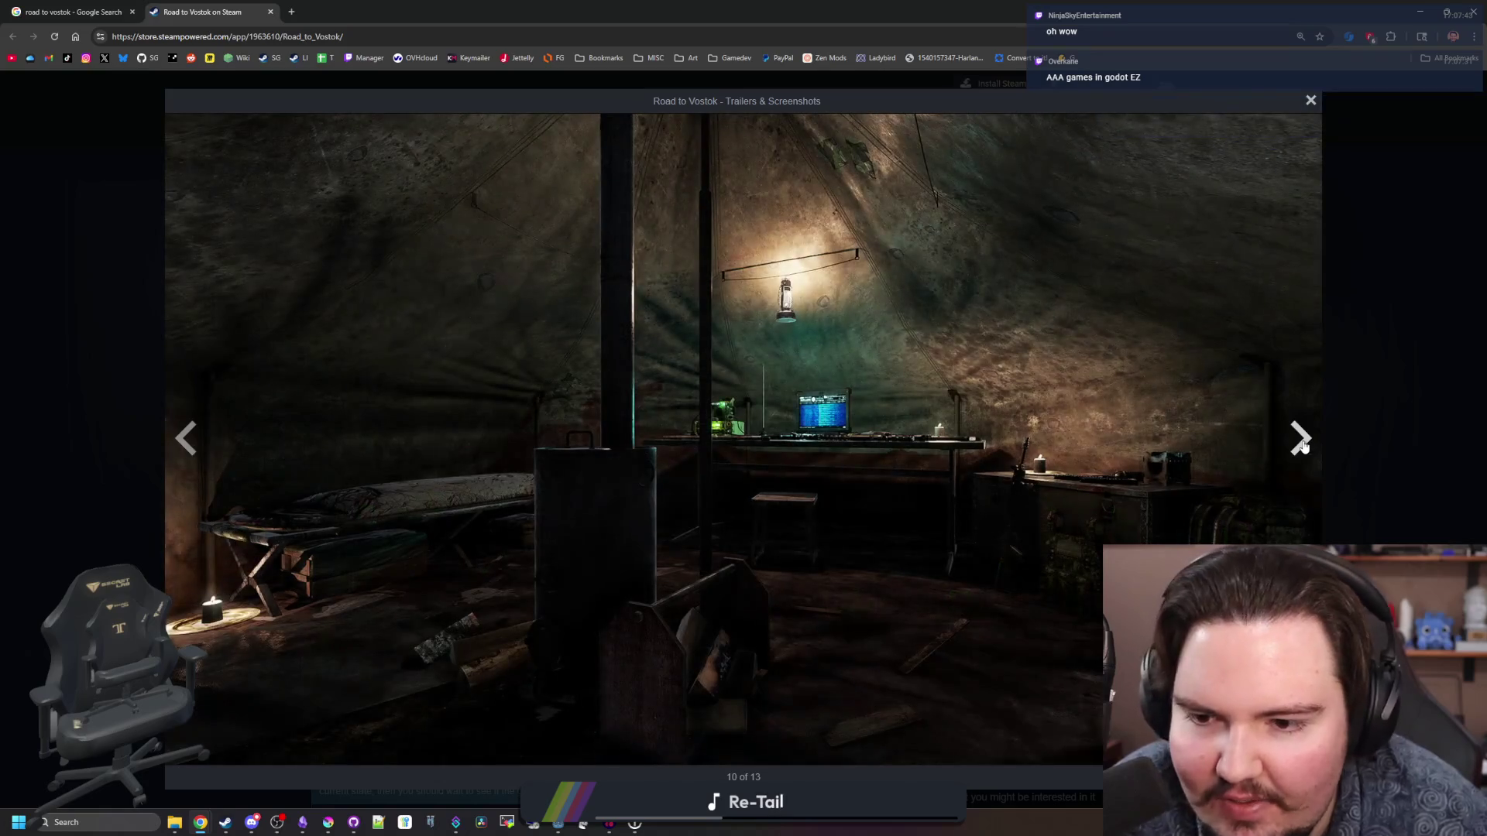
pyautogui.click(1302, 445)
pyautogui.click(1302, 445)
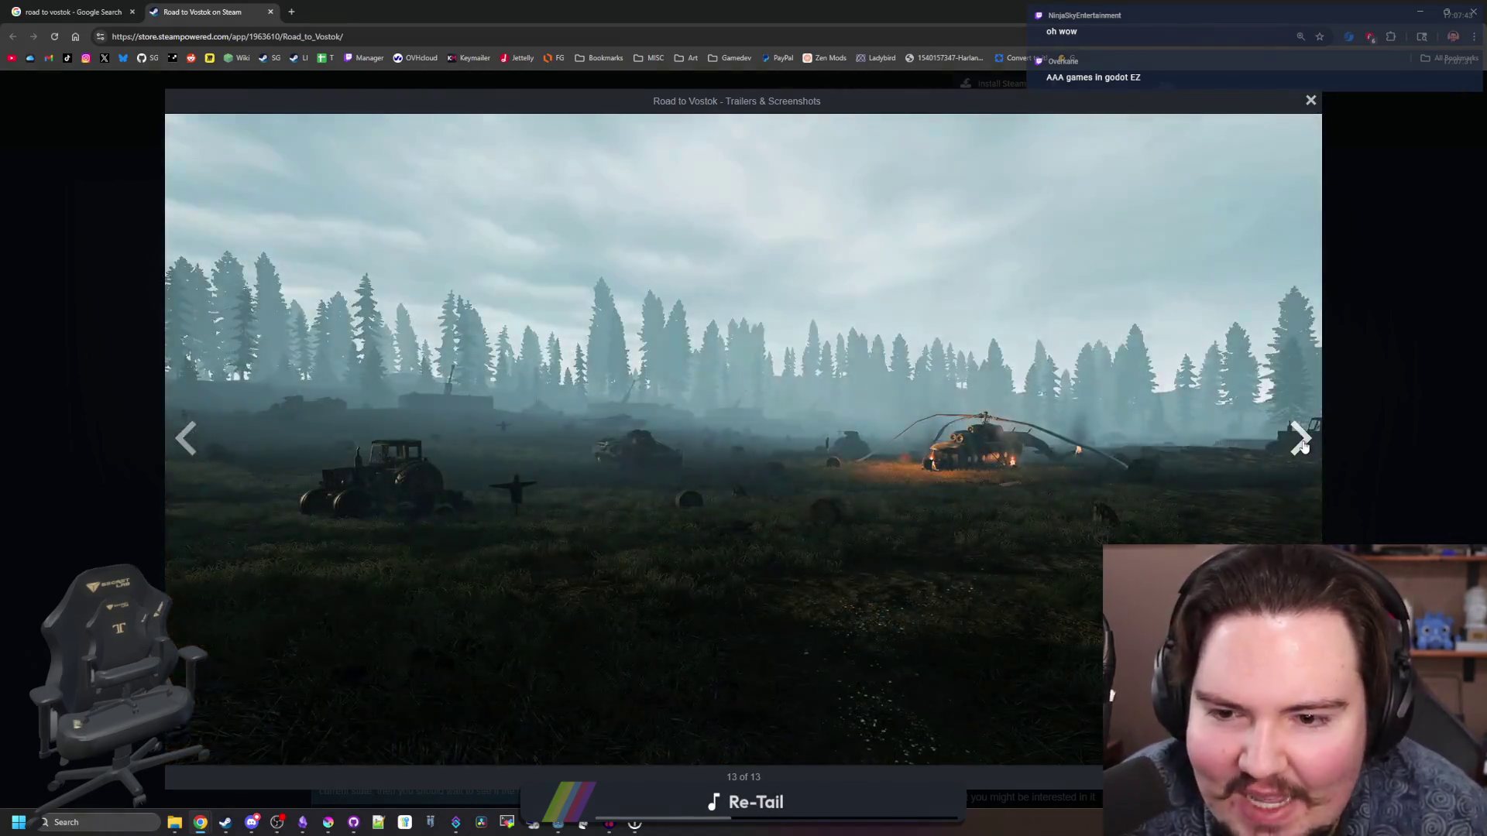
pyautogui.click(1302, 444)
pyautogui.click(1302, 444)
pyautogui.click(1303, 445)
pyautogui.click(1303, 445)
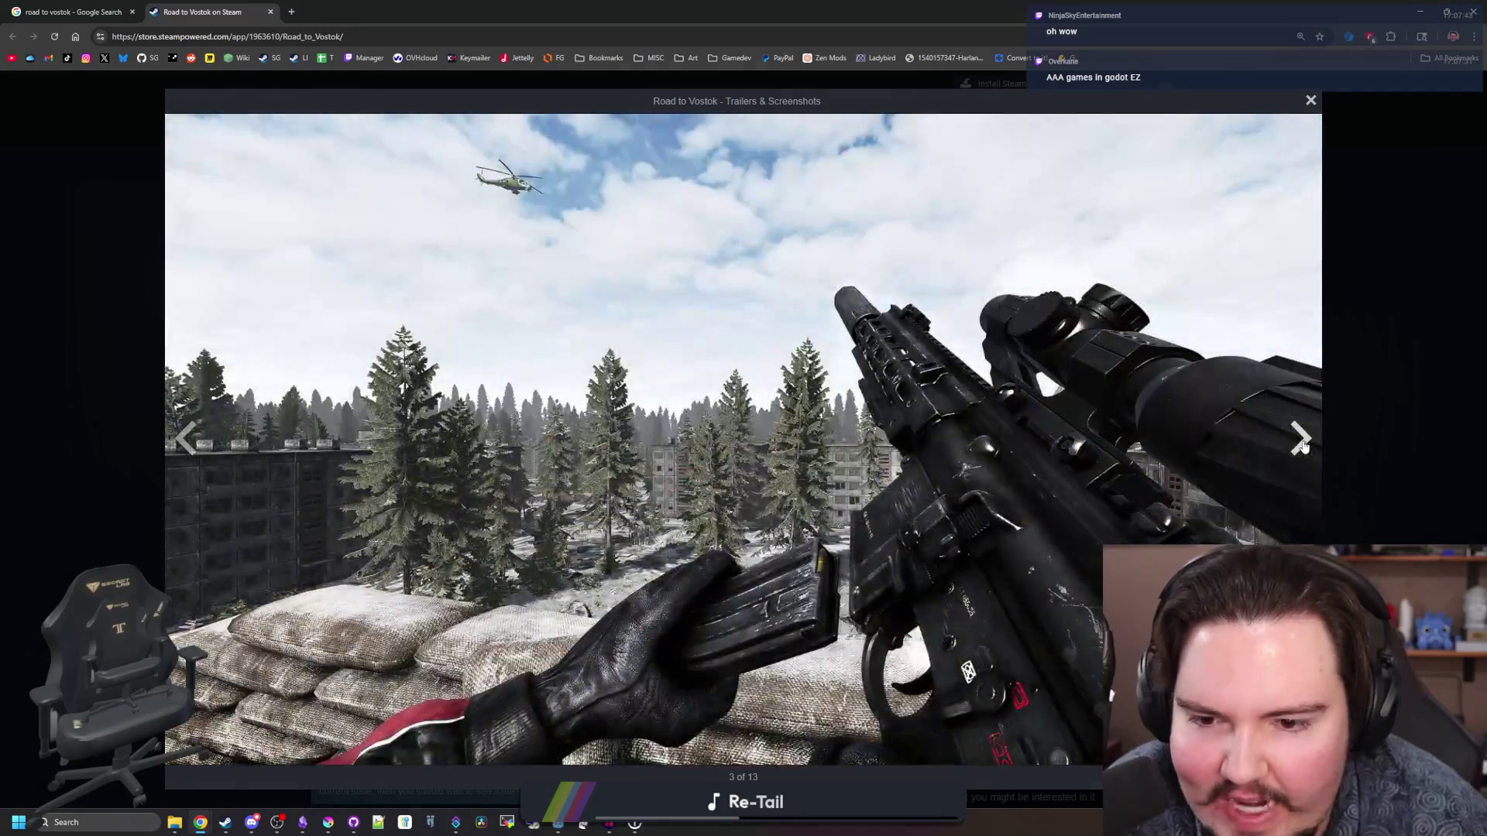
pyautogui.click(1302, 445)
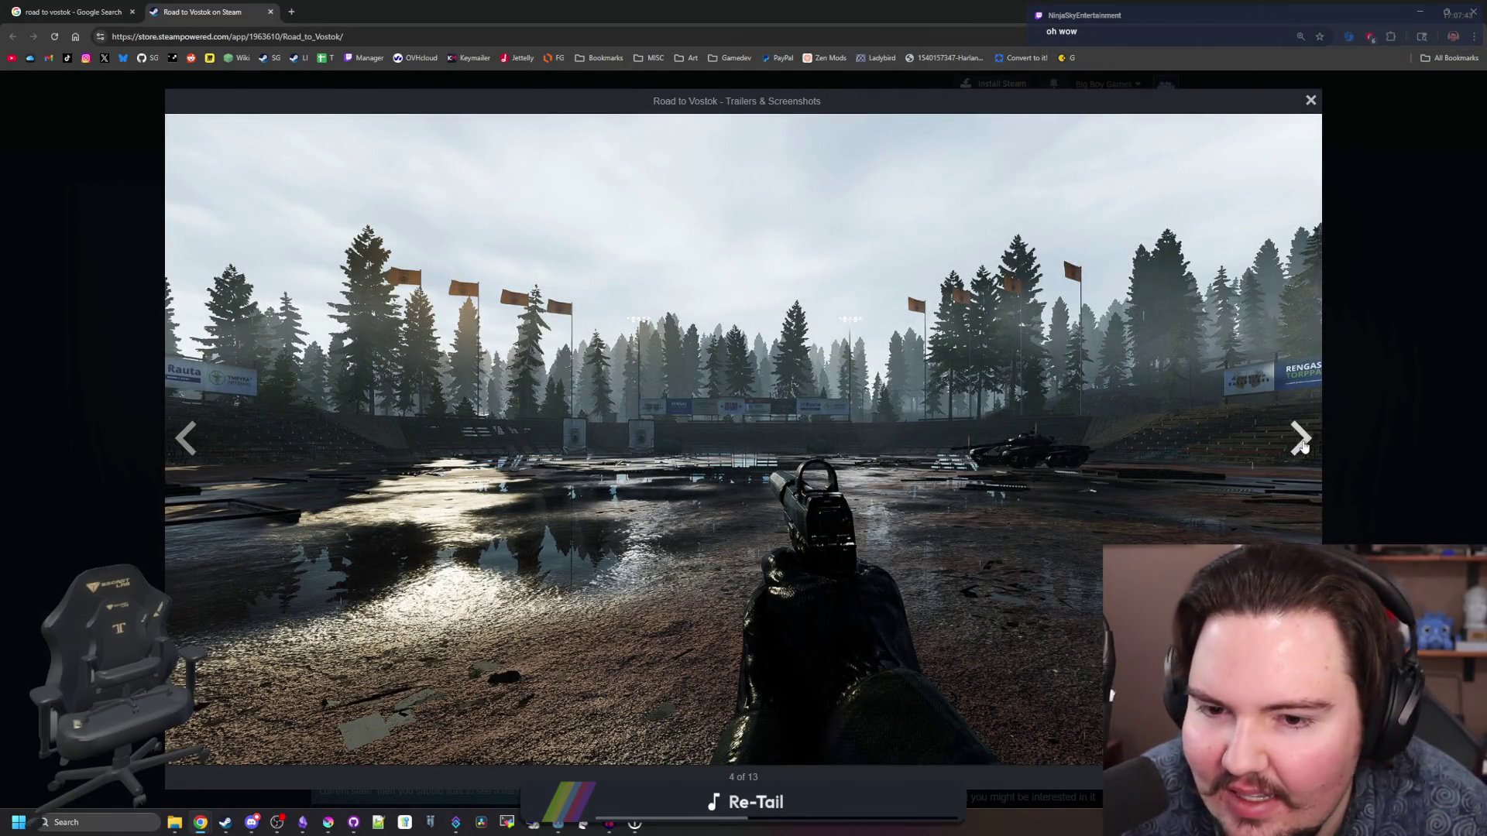
pyautogui.click(1302, 445)
pyautogui.click(1302, 444)
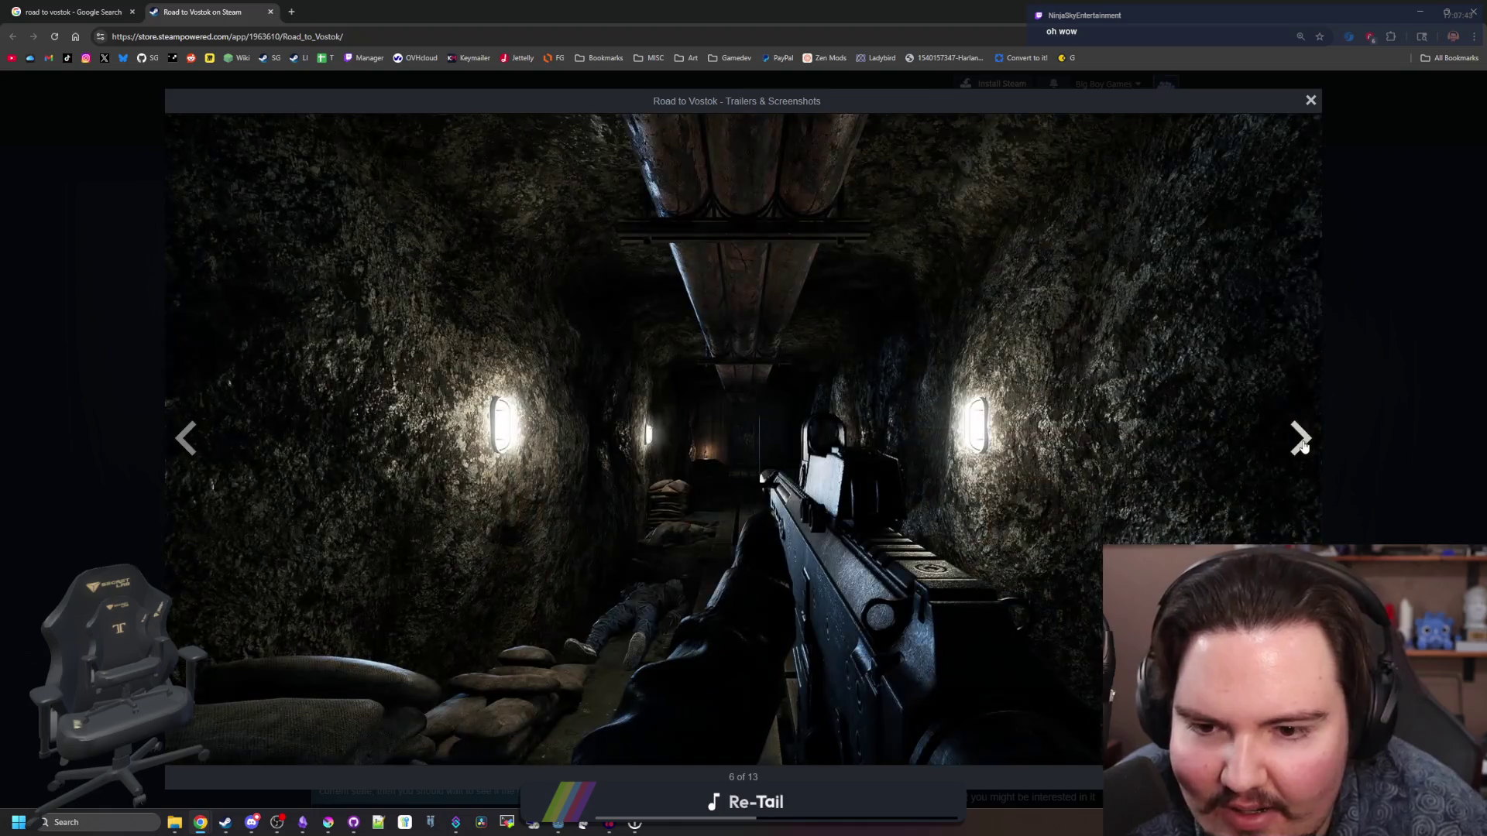
pyautogui.click(1302, 444)
pyautogui.click(1303, 444)
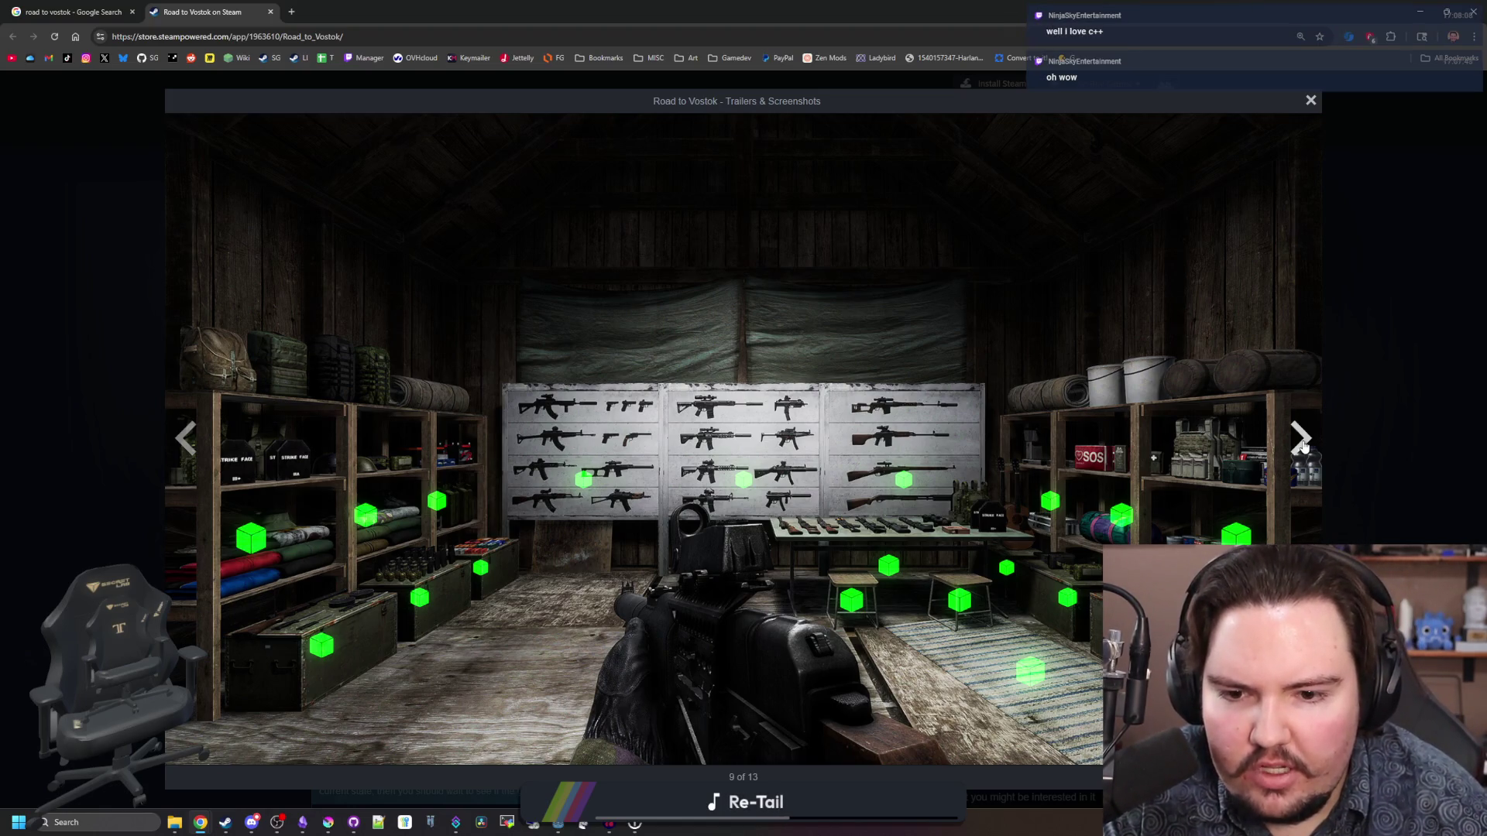
pyautogui.click(1301, 440)
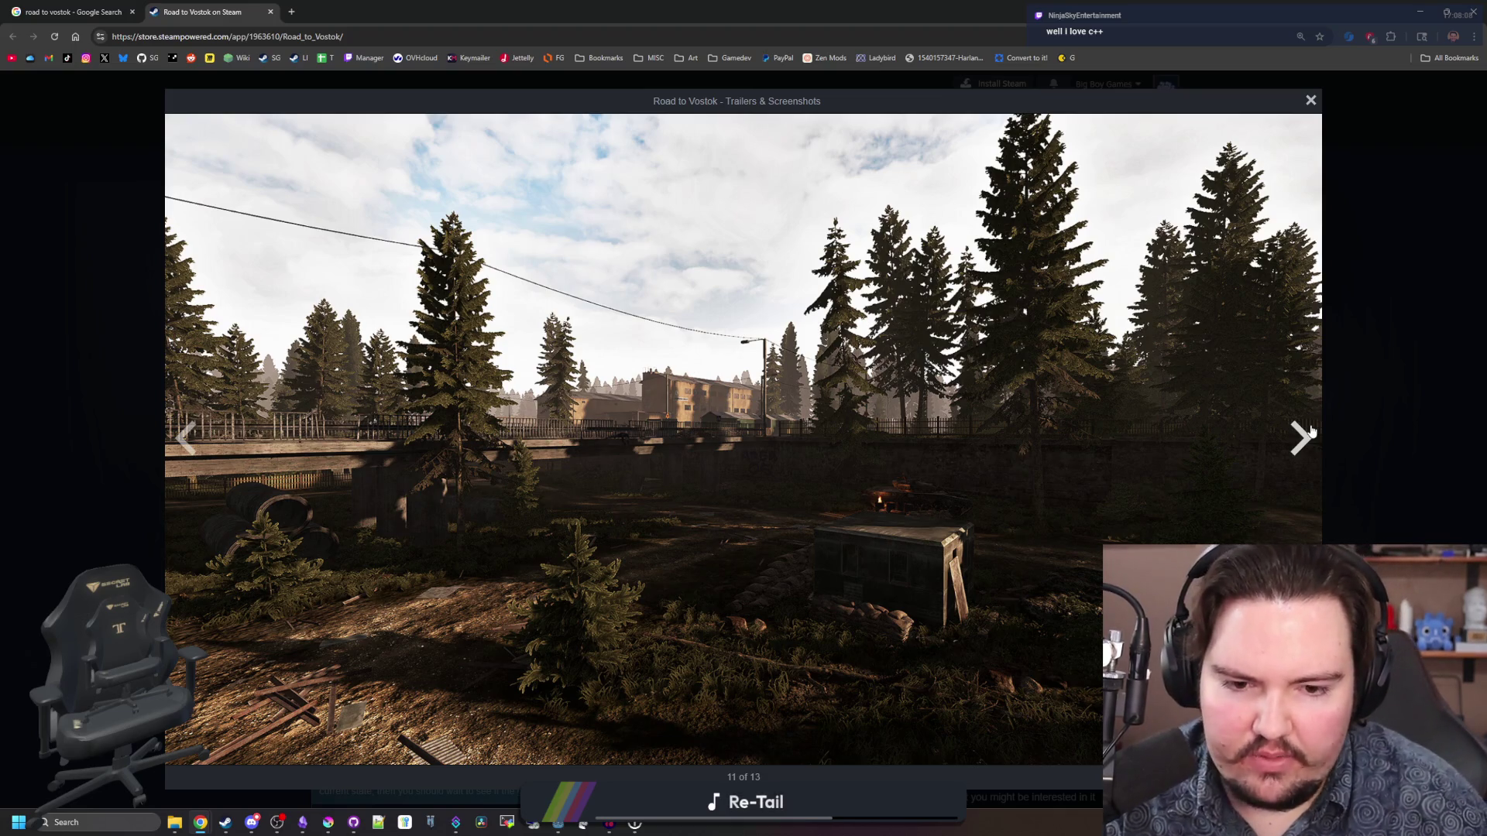
pyautogui.click(1310, 431)
pyautogui.click(1310, 431)
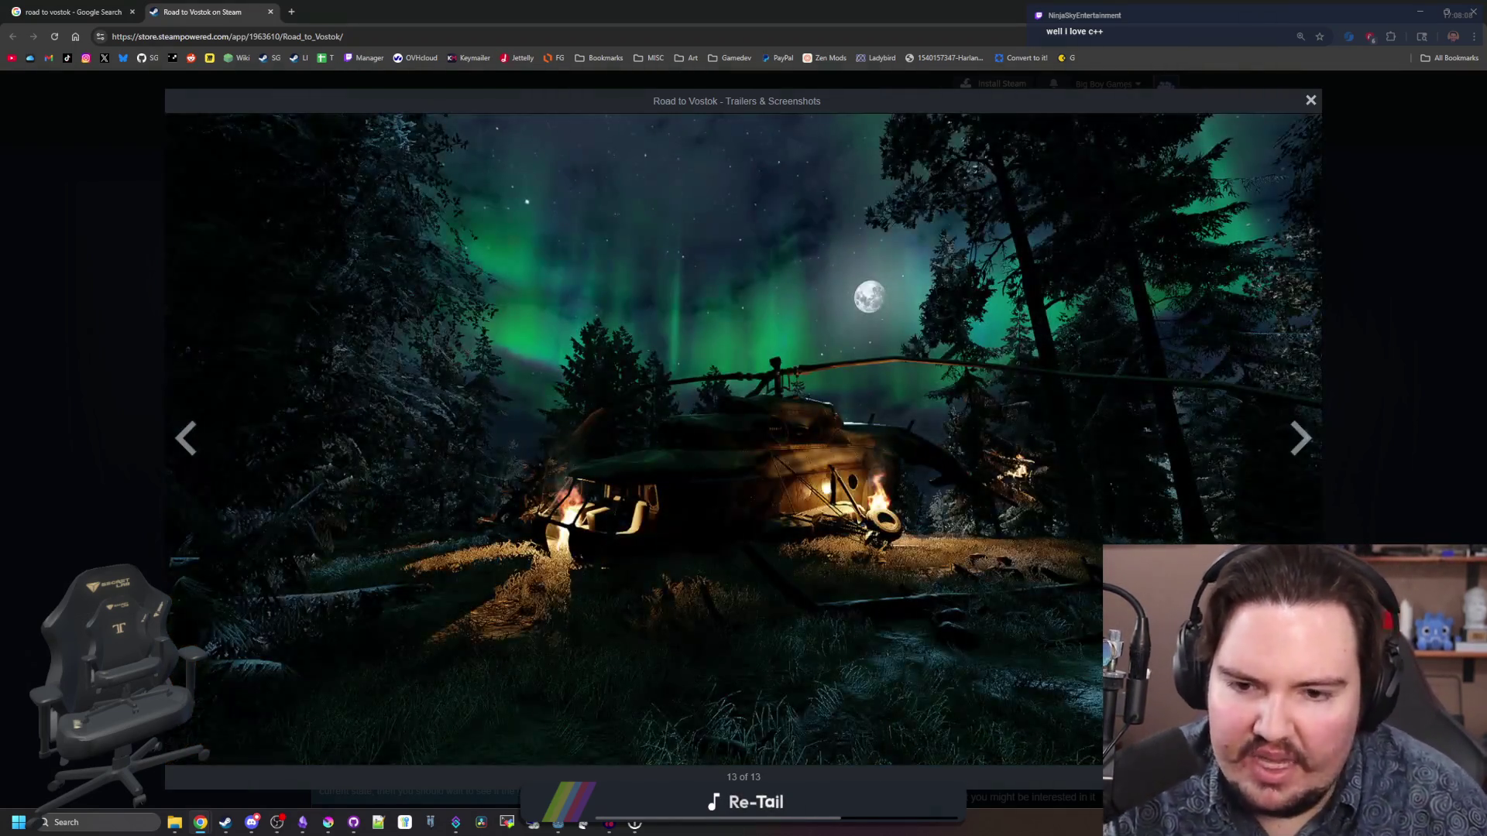
pyautogui.click(1297, 449)
pyautogui.click(1297, 449)
pyautogui.click(1297, 449)
pyautogui.click(1297, 449)
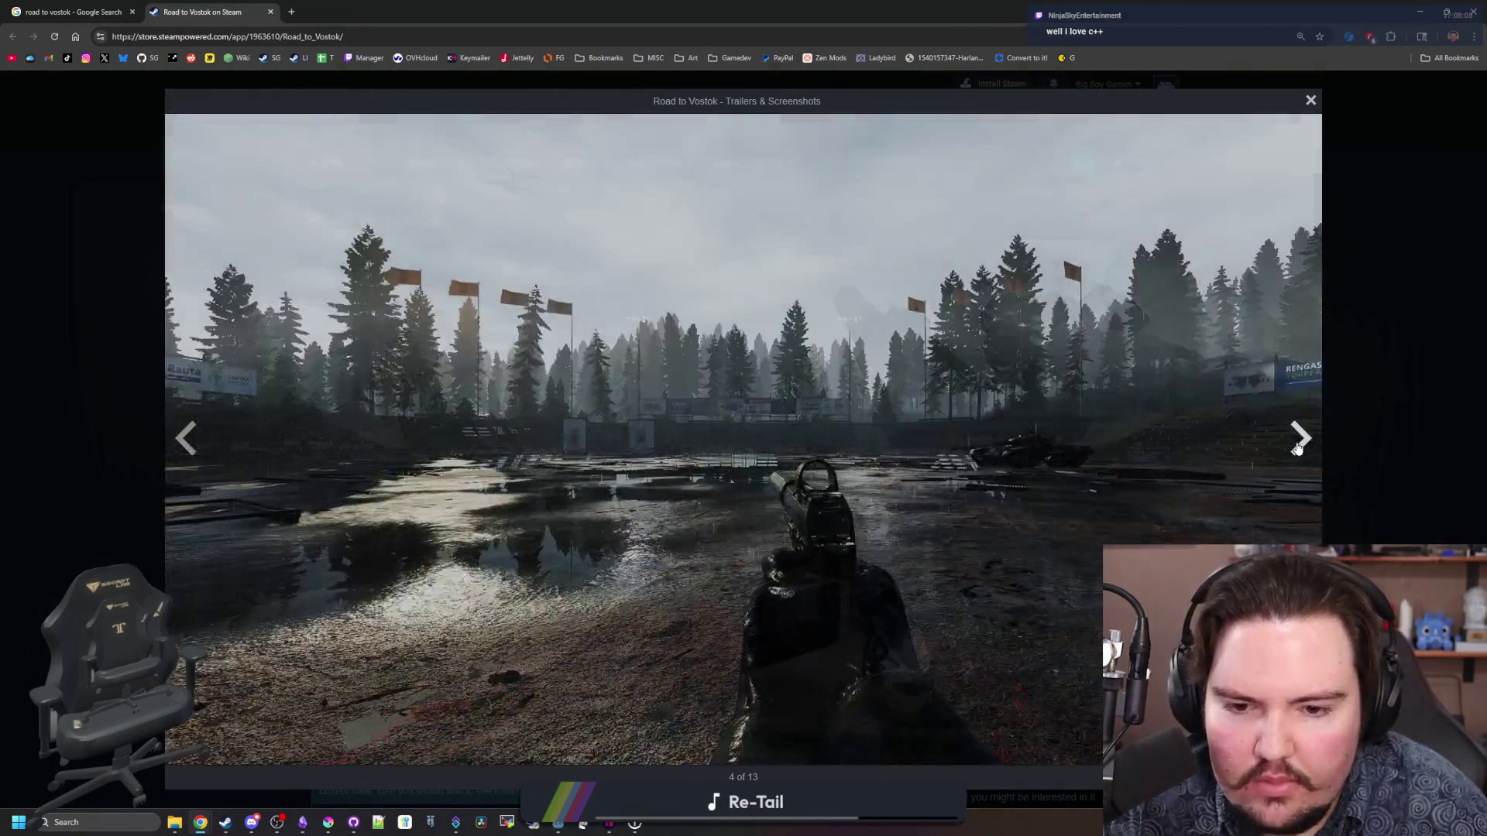
pyautogui.click(1297, 449)
pyautogui.click(1297, 449)
pyautogui.click(1297, 449)
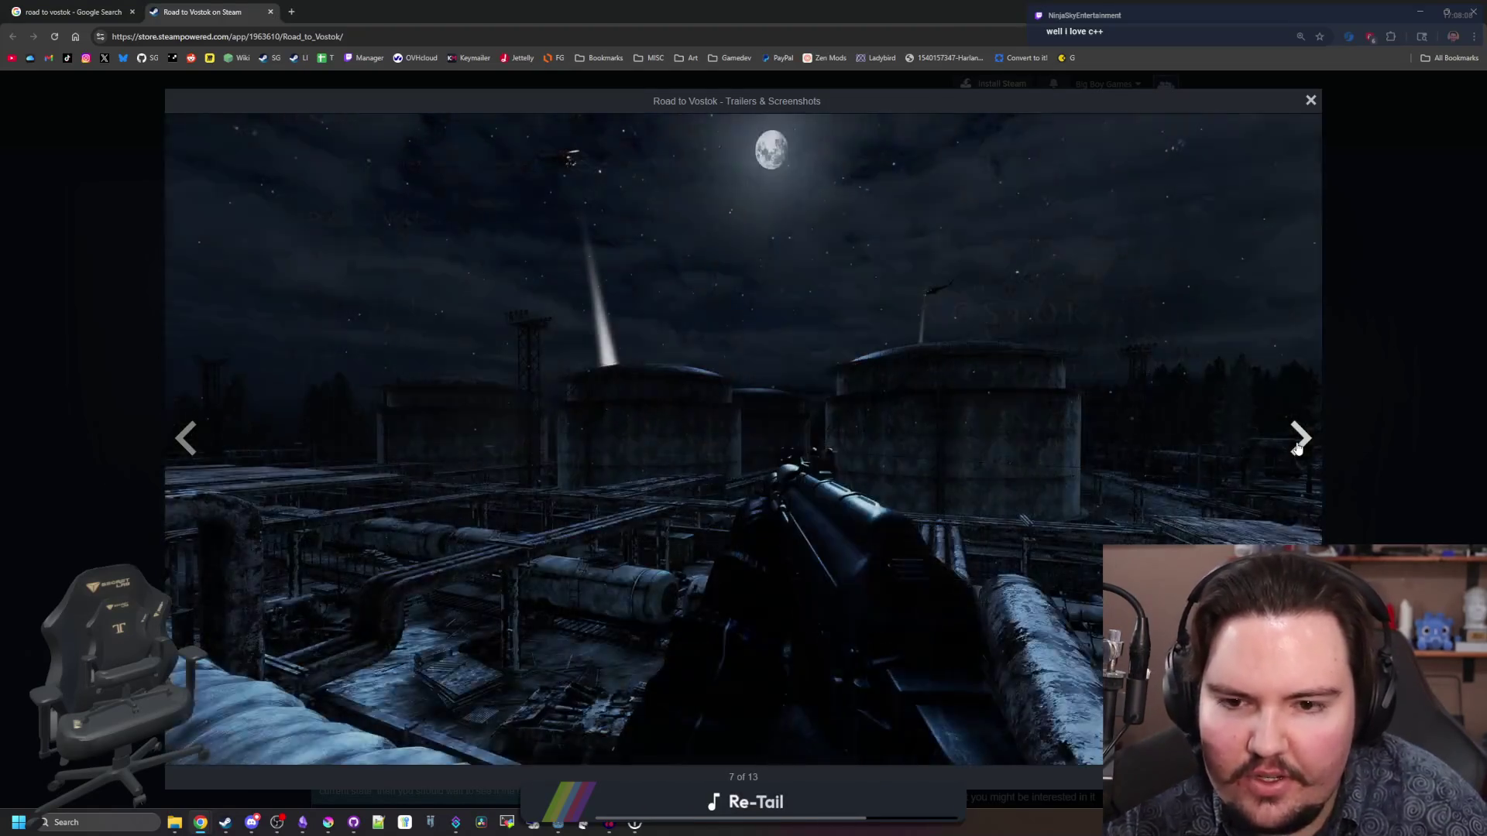
pyautogui.click(1297, 450)
pyautogui.click(1297, 449)
pyautogui.click(1297, 449)
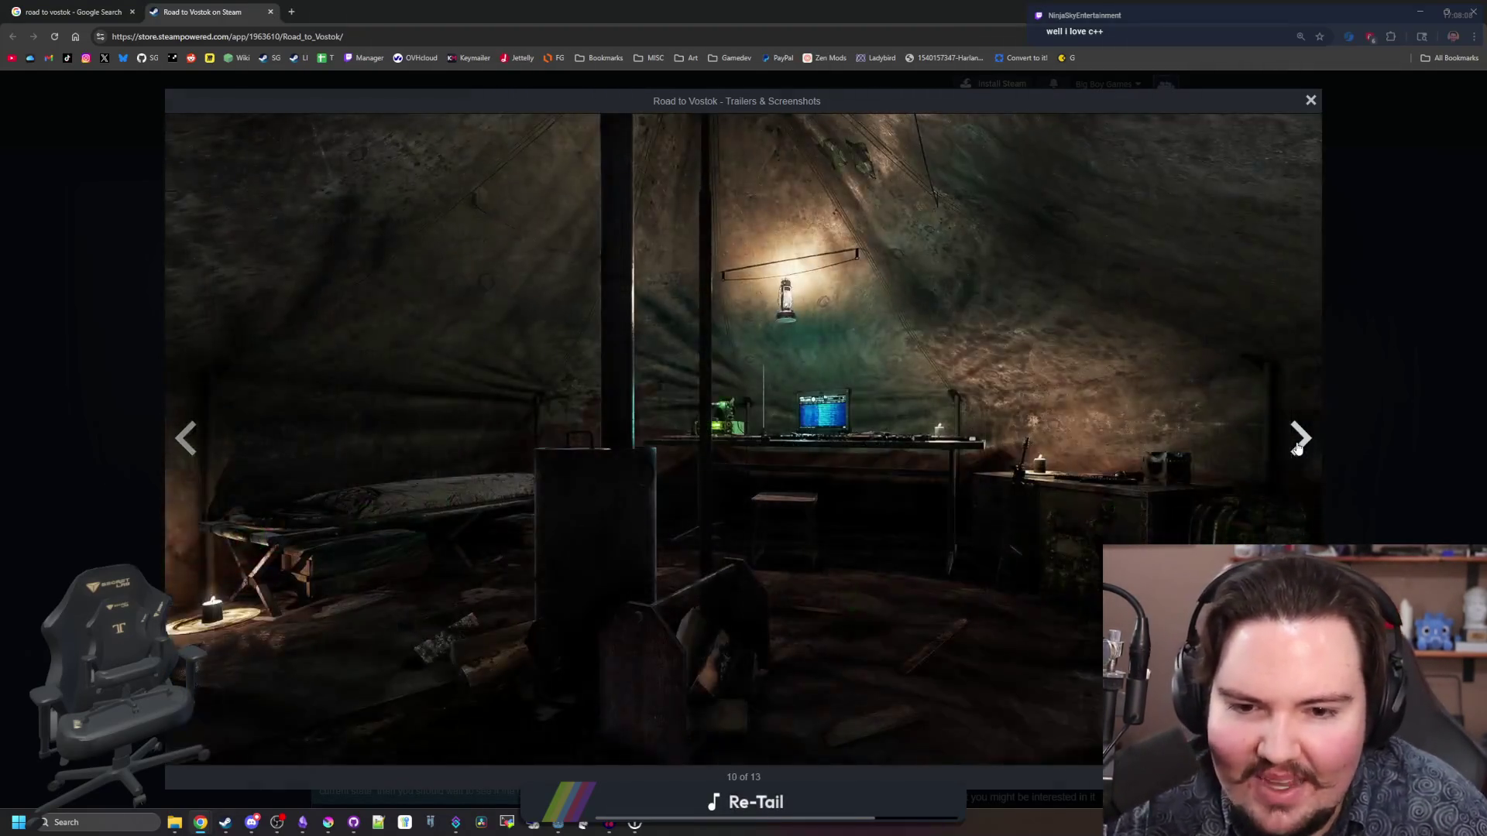
pyautogui.click(1297, 450)
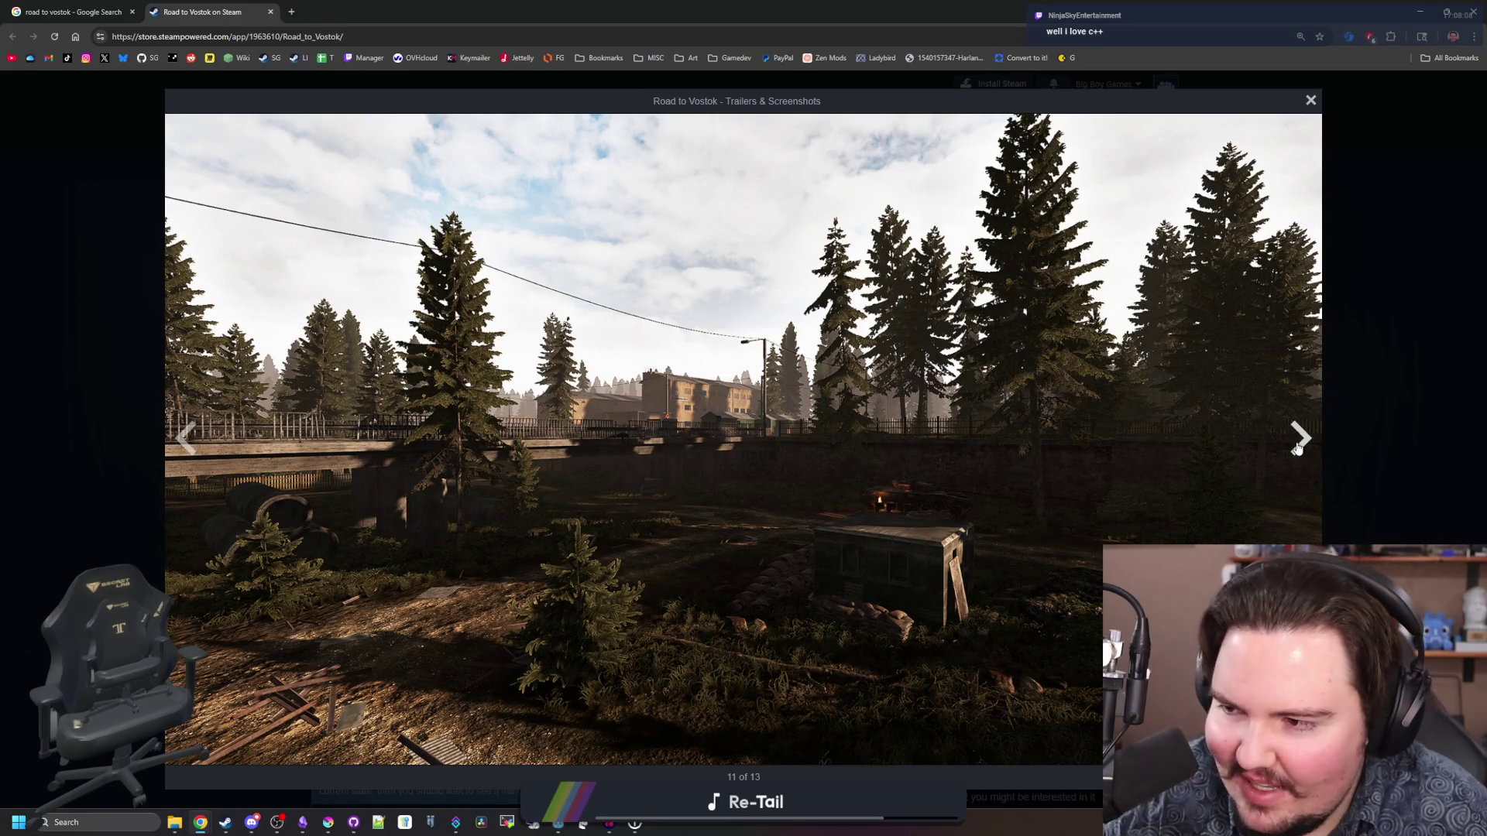
pyautogui.click(1297, 449)
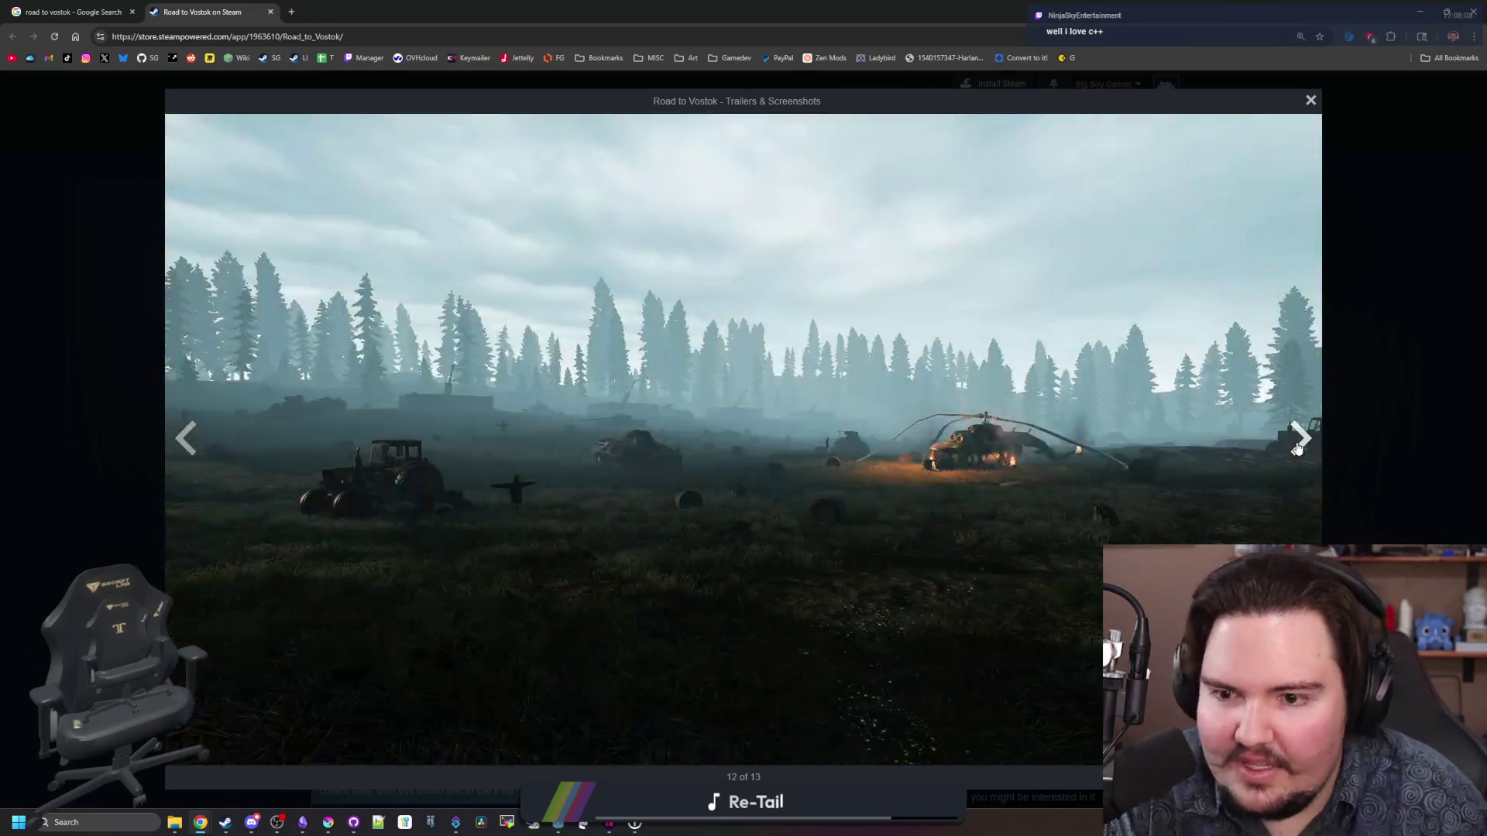
pyautogui.click(1298, 443)
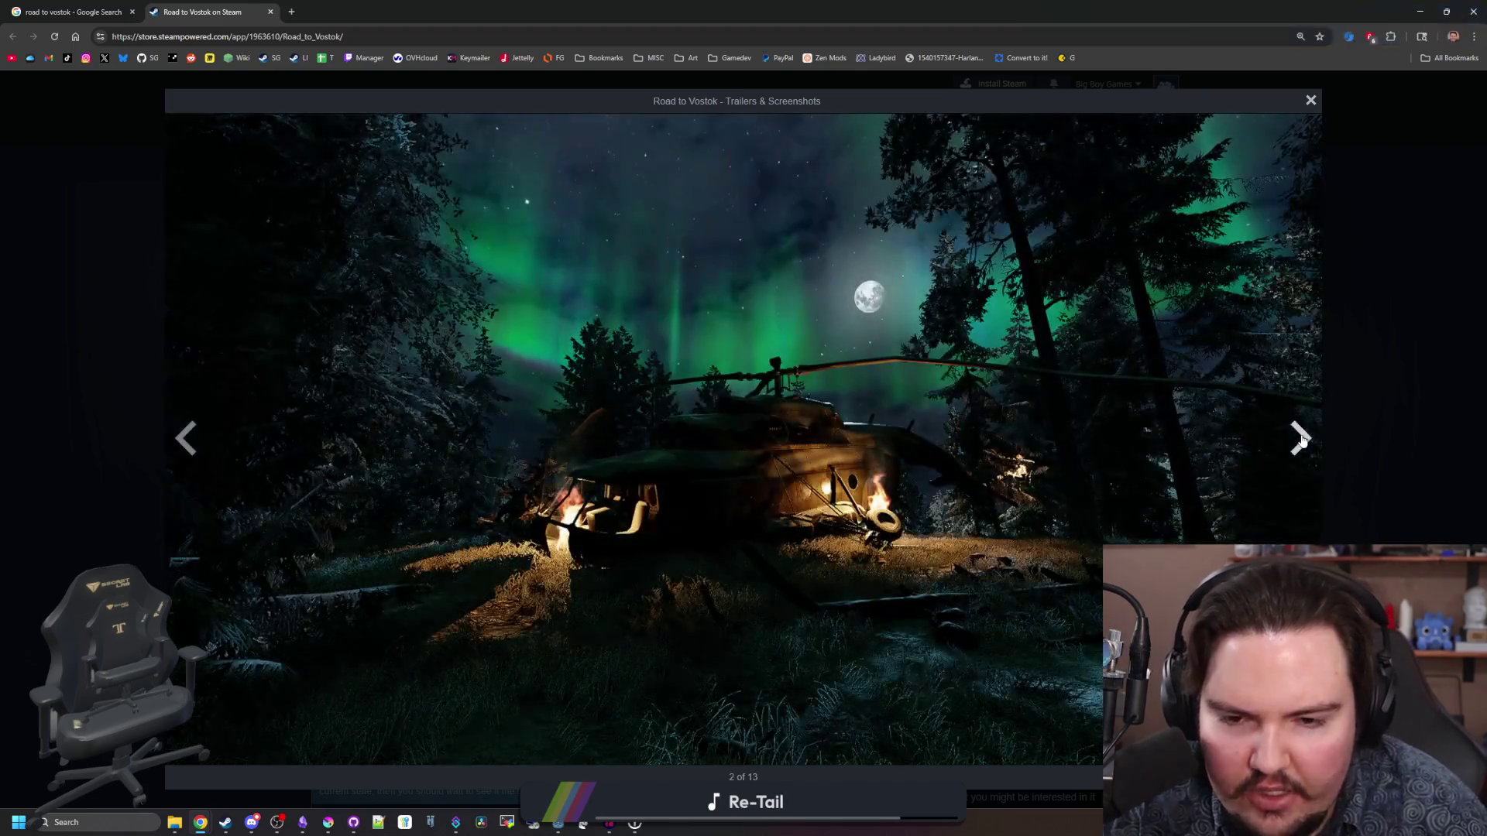
pyautogui.click(1302, 440)
# - Search Google for 'godot c++ gdextension' in a new browser tab
pyautogui.click(290, 13)
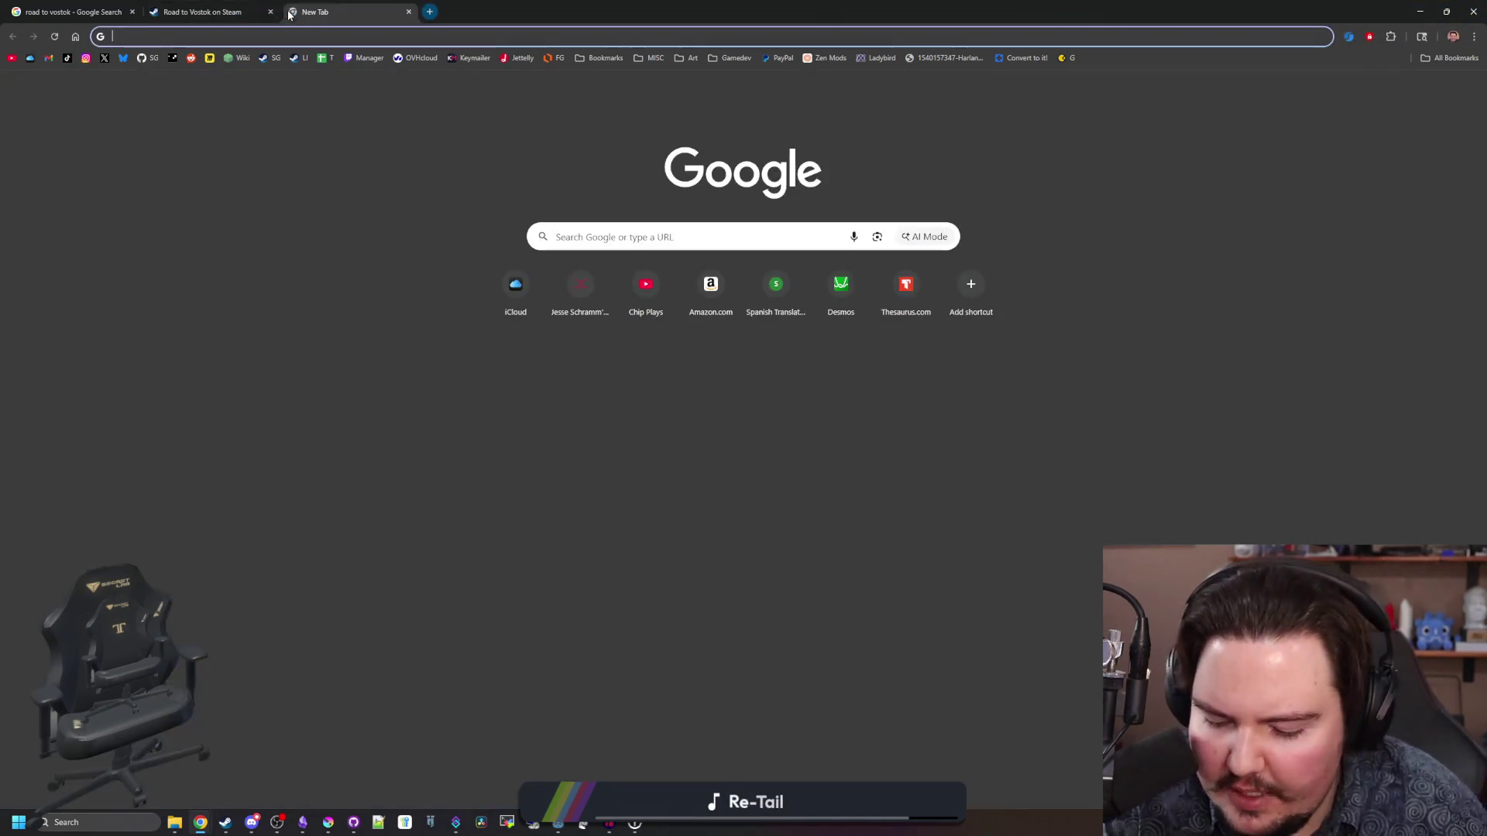
pyautogui.write('godot ')
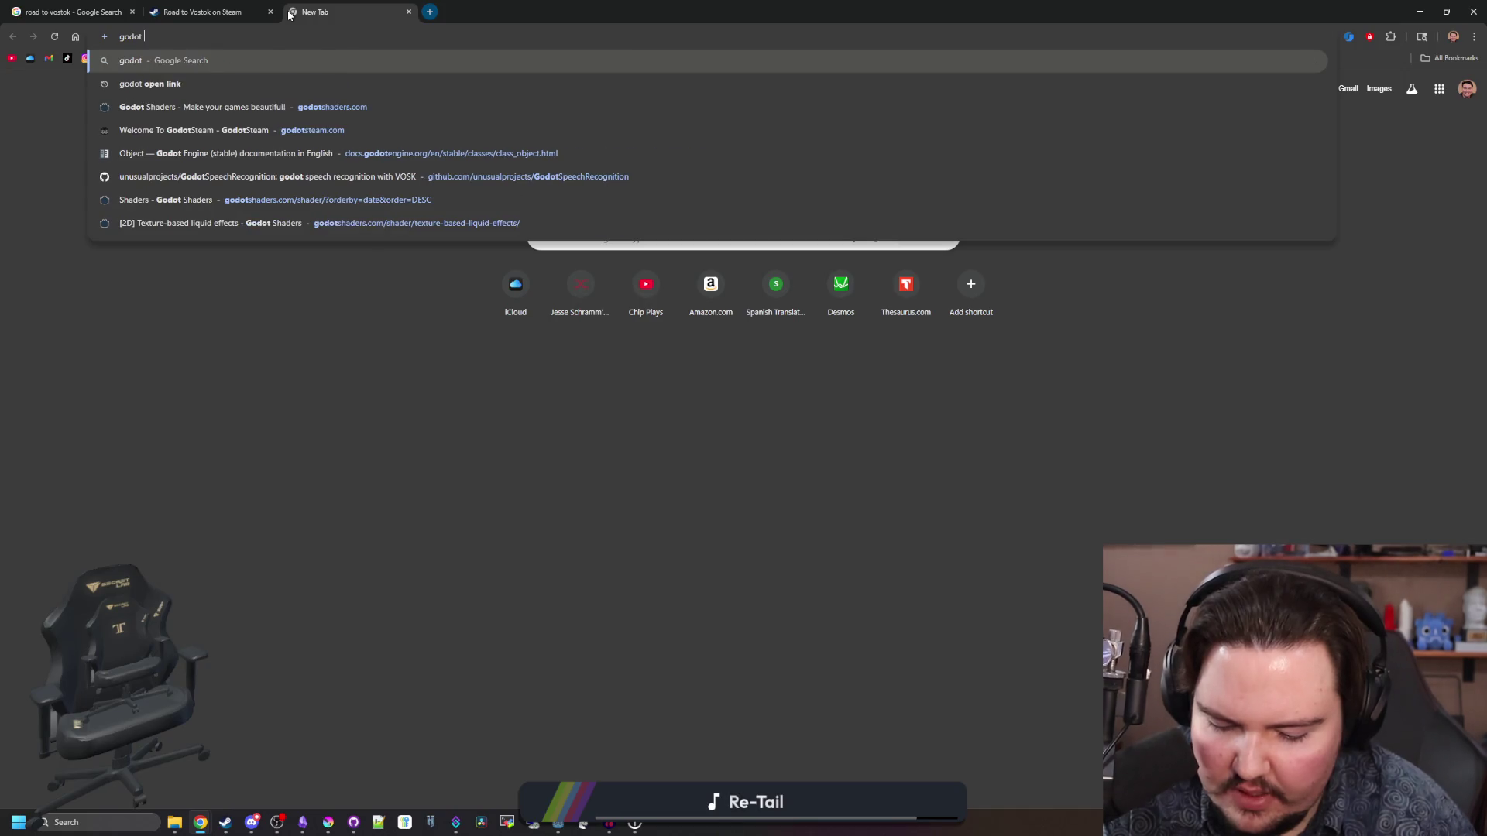
pyautogui.write('c++ gdextension')
pyautogui.press('Return')
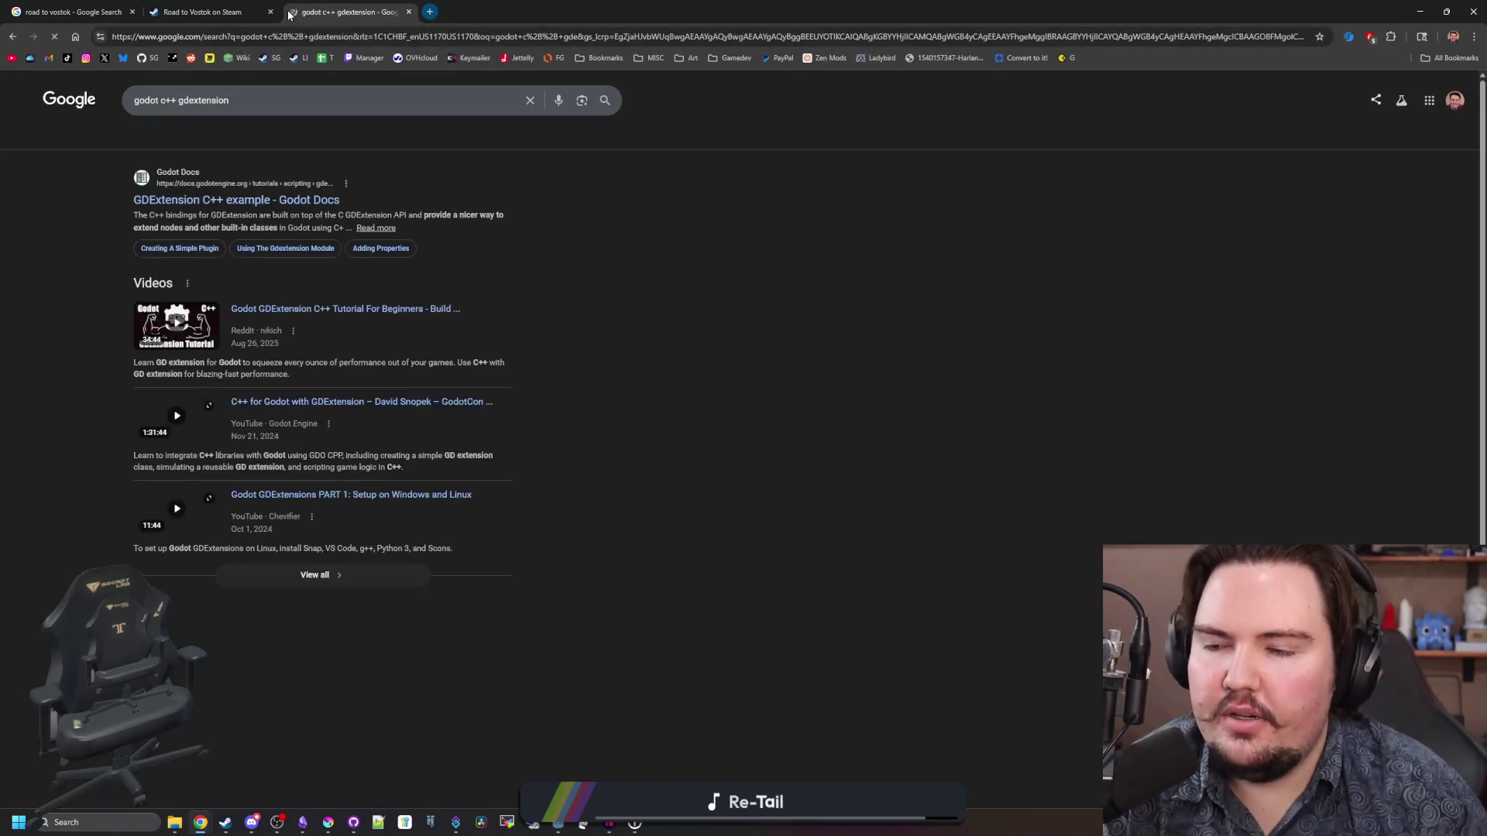
# - Open the 'GDExtension C++ example - Godot Docs' result in its own tab
pyautogui.middleClick(310, 200)
pyautogui.click(496, 9)
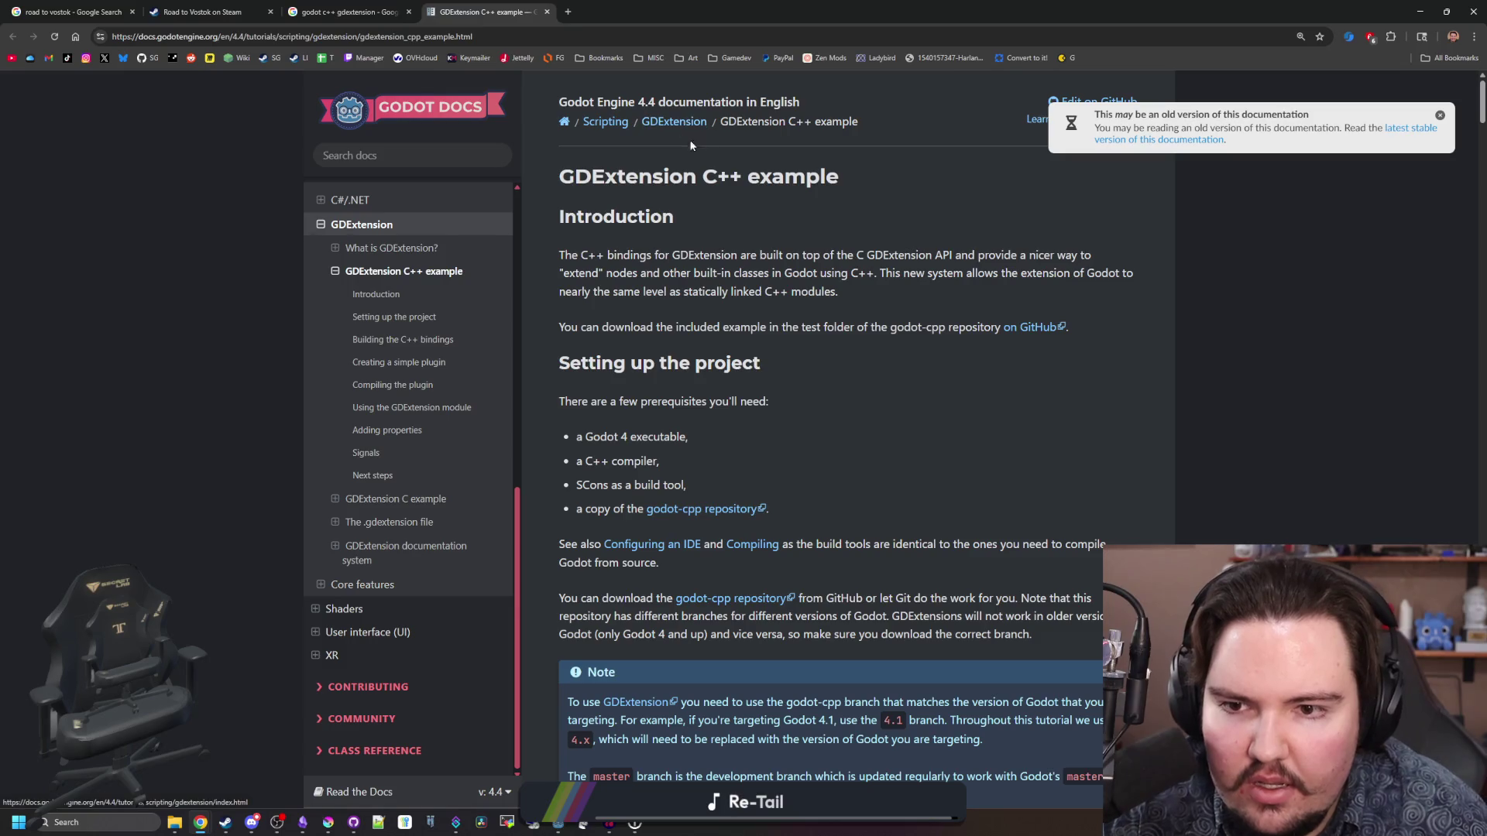
pyautogui.moveTo(669, 255); pyautogui.dragTo(1089, 300)
pyautogui.click(821, 338)
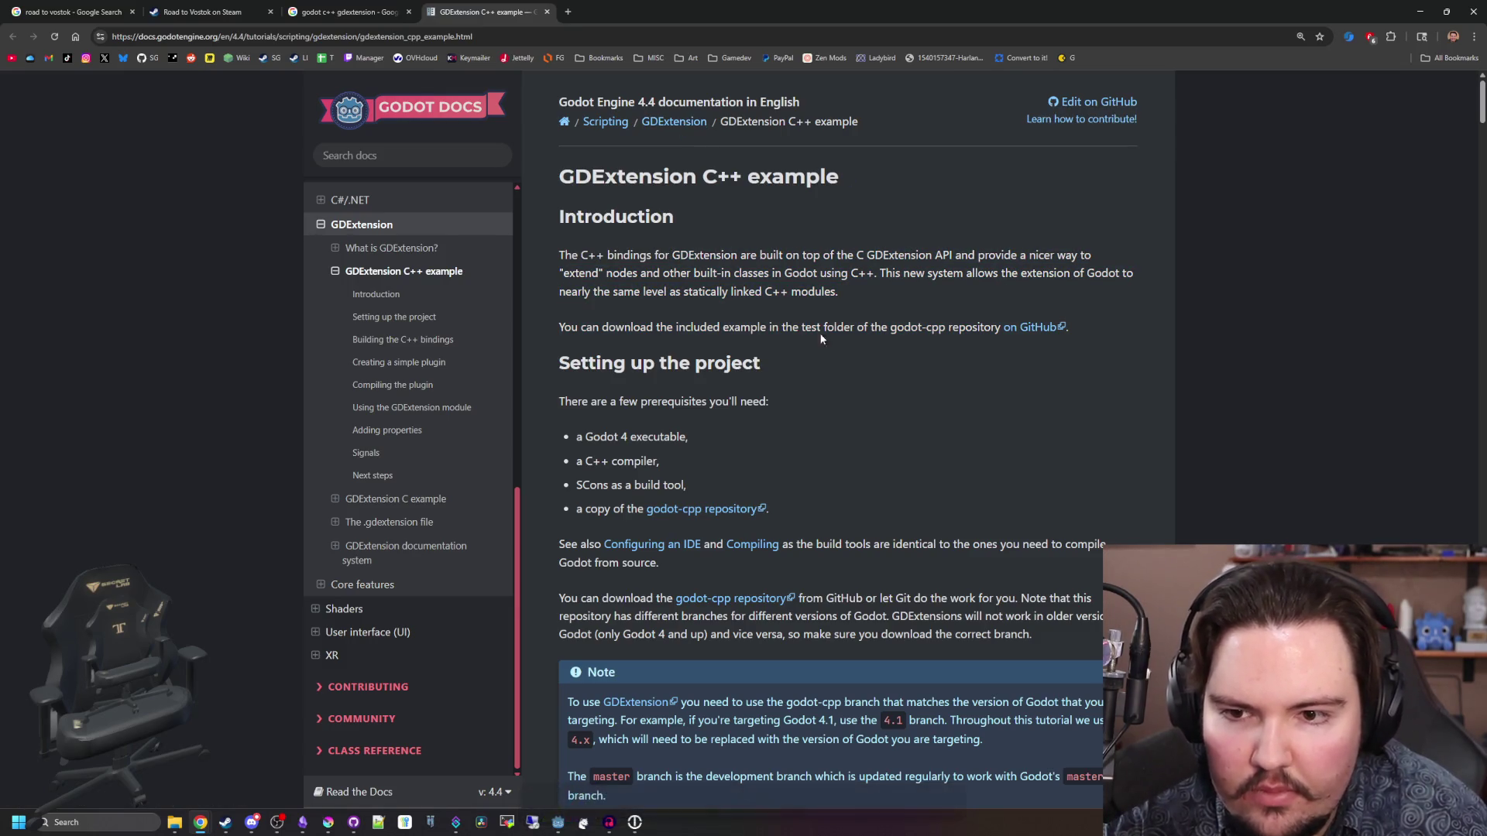
# - Read through the GDExtension C++ example tutorial down the page and back up
pyautogui.scroll(-15, 754, 350)
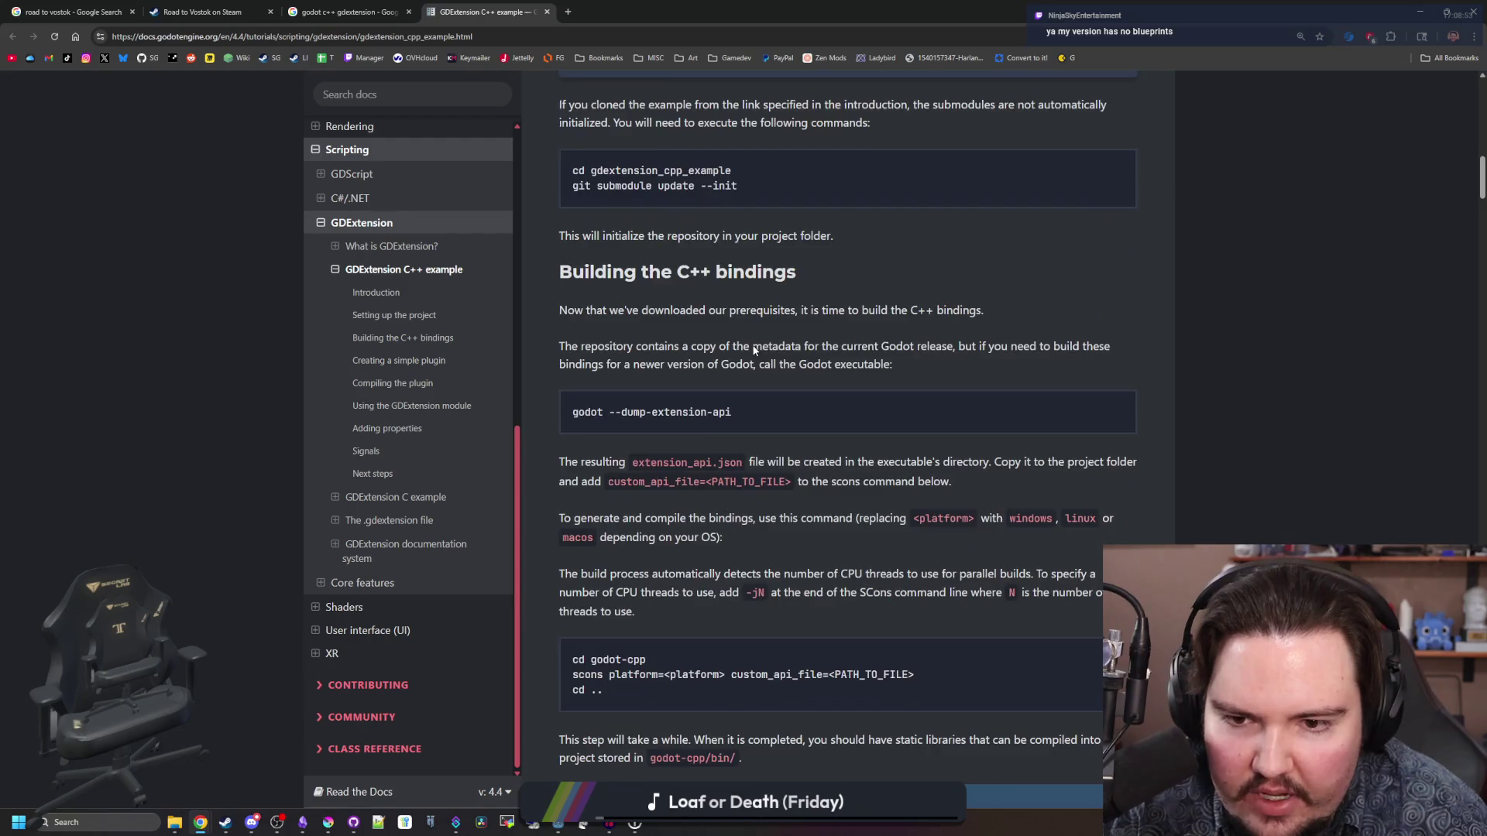
pyautogui.scroll(-15, 754, 350)
pyautogui.scroll(4, 753, 350)
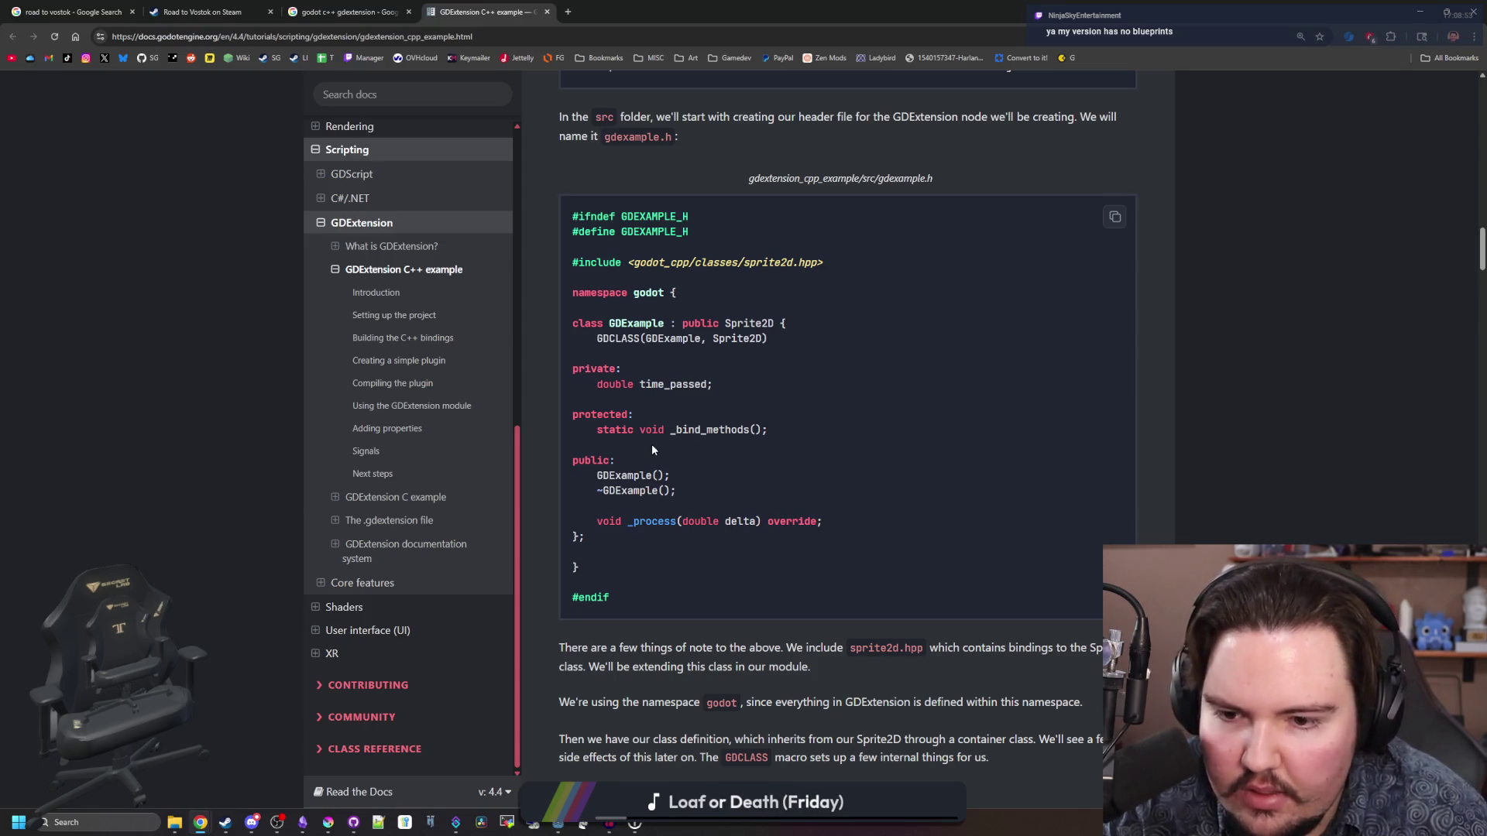
pyautogui.scroll(-8, 705, 418)
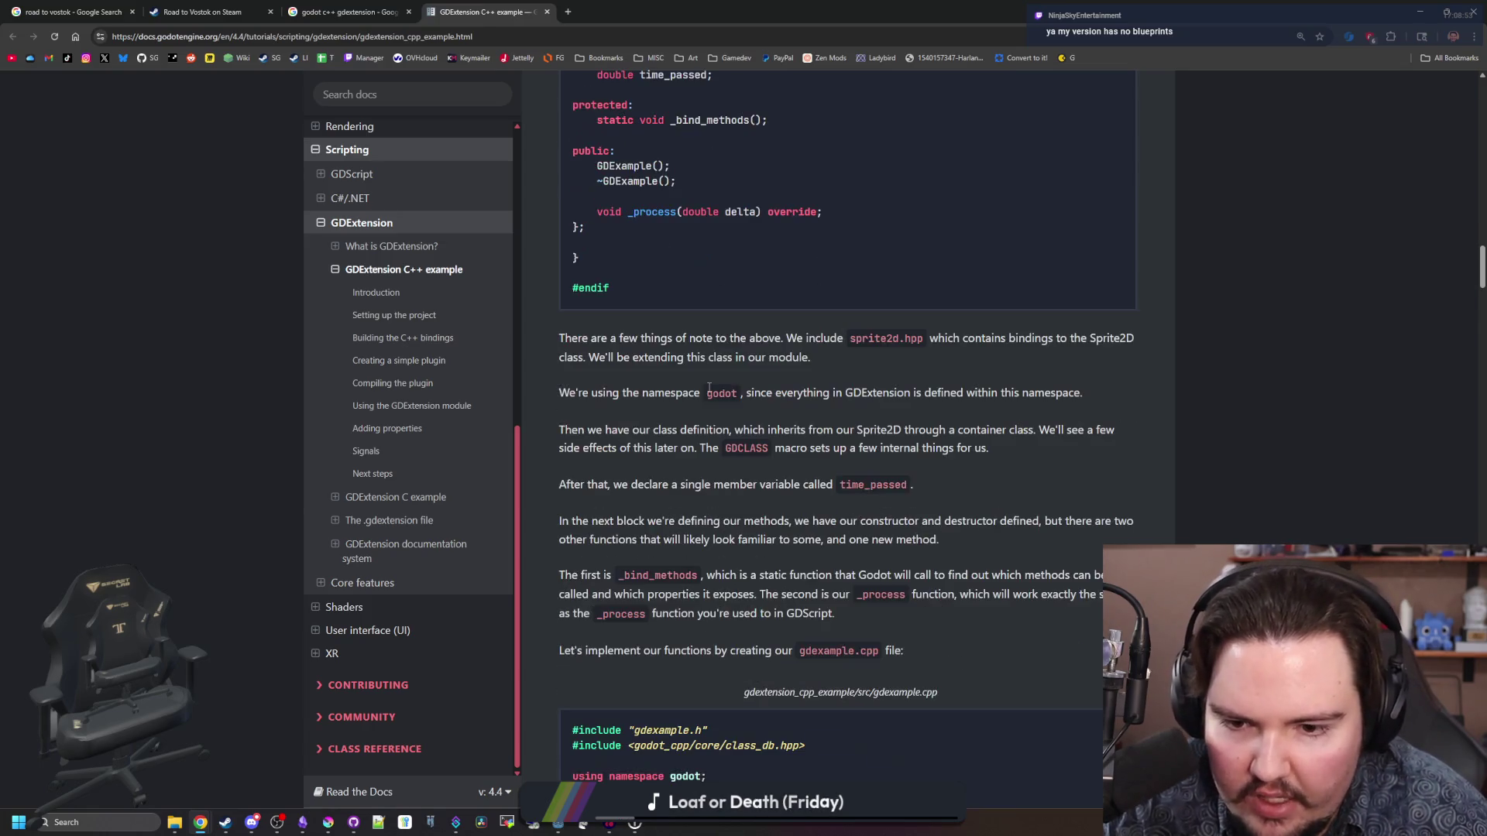
pyautogui.scroll(-1, 708, 387)
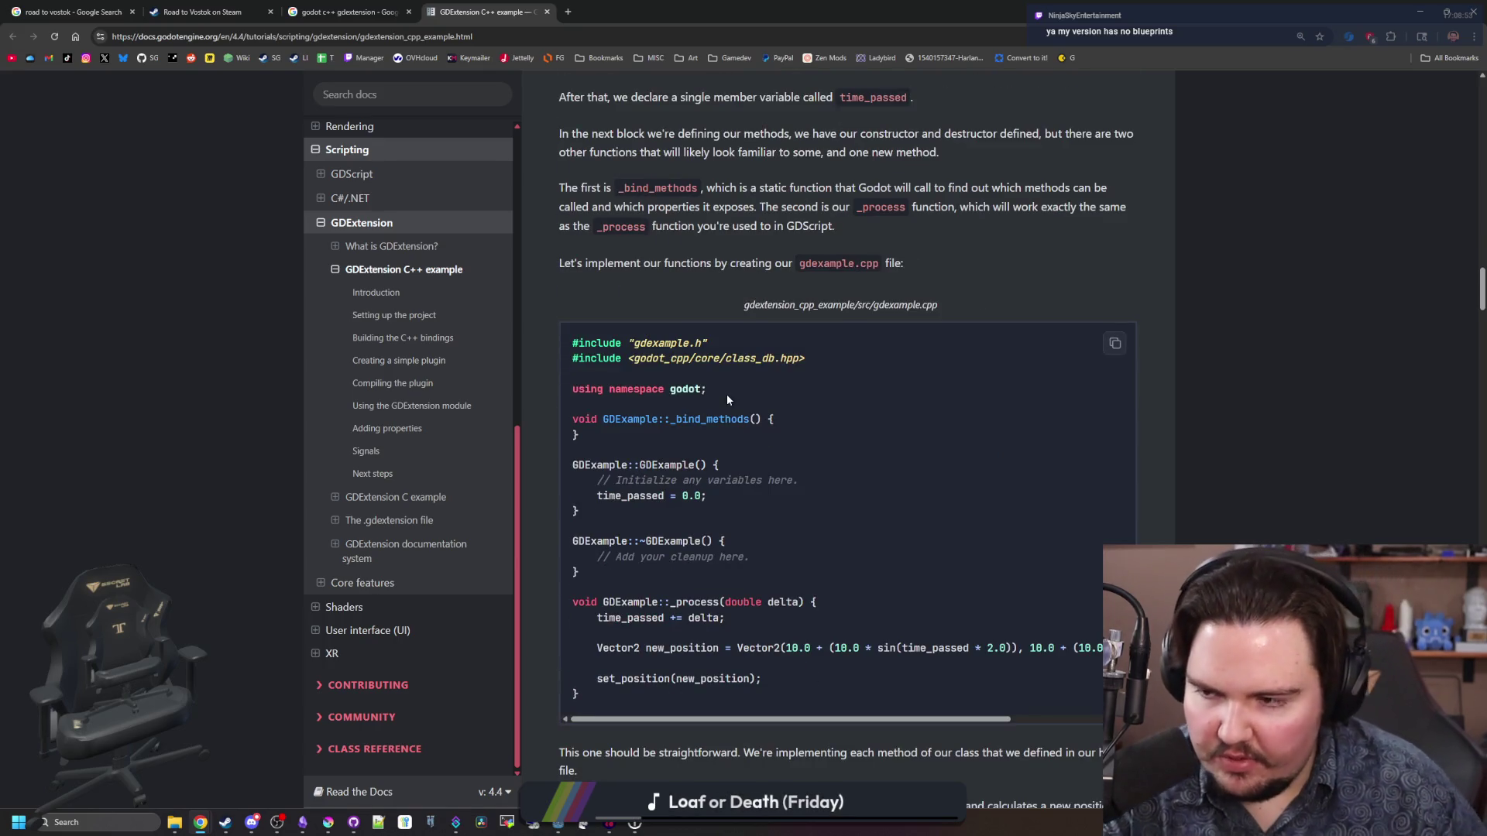
pyautogui.scroll(-20, 726, 396)
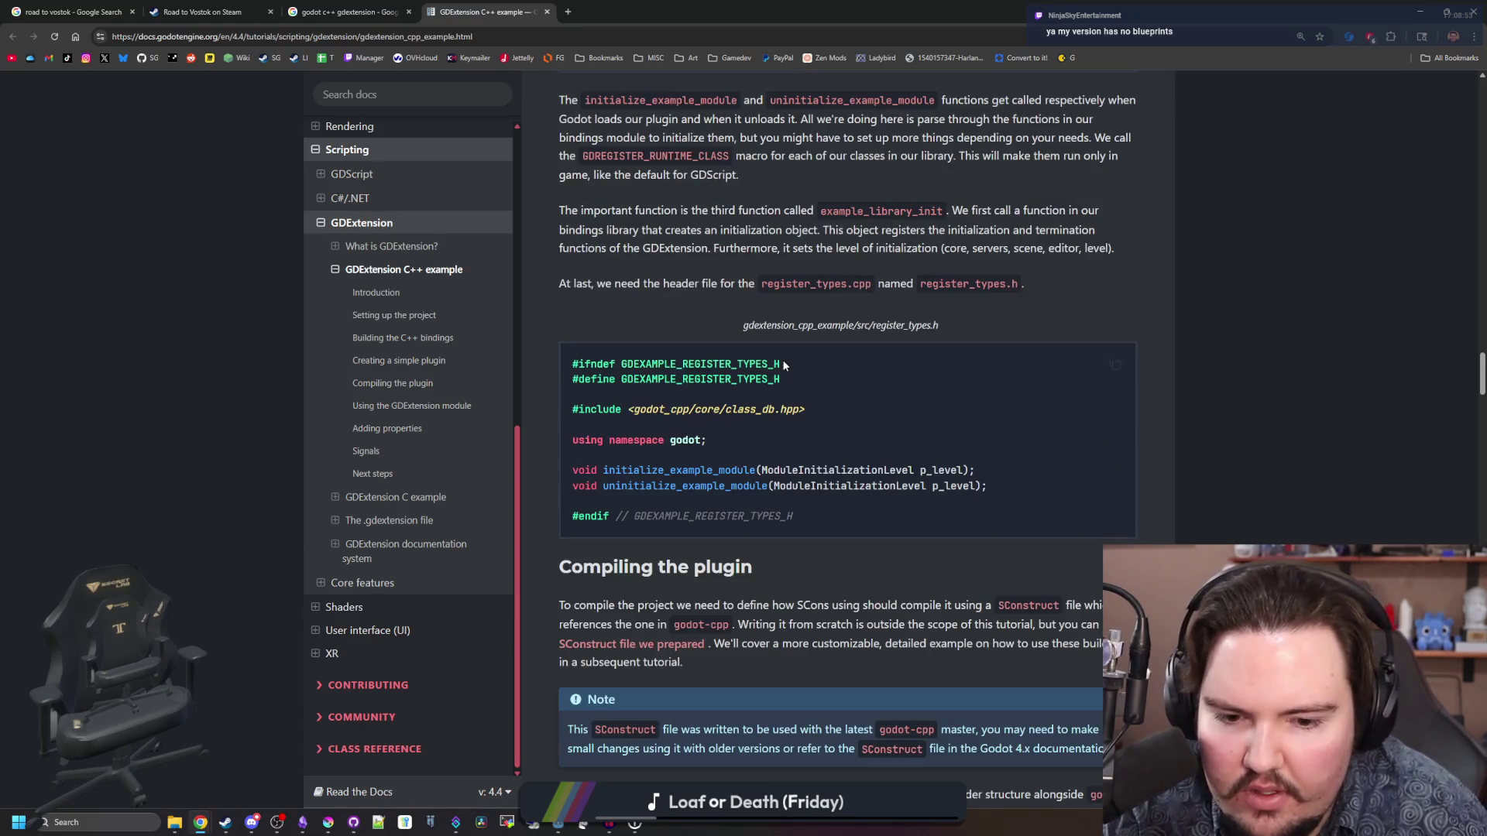
pyautogui.scroll(-20, 783, 362)
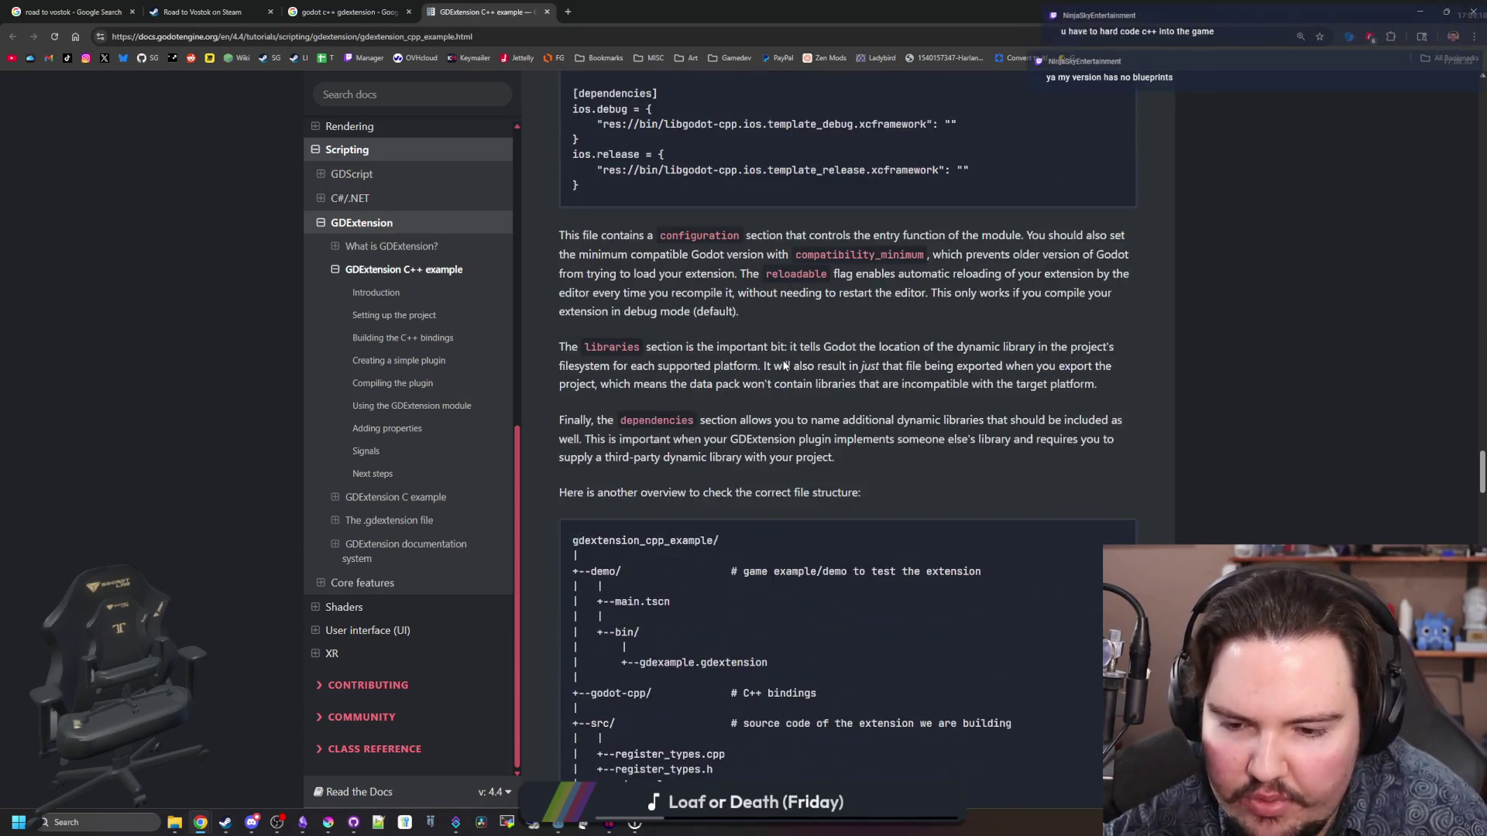
pyautogui.scroll(-4, 784, 364)
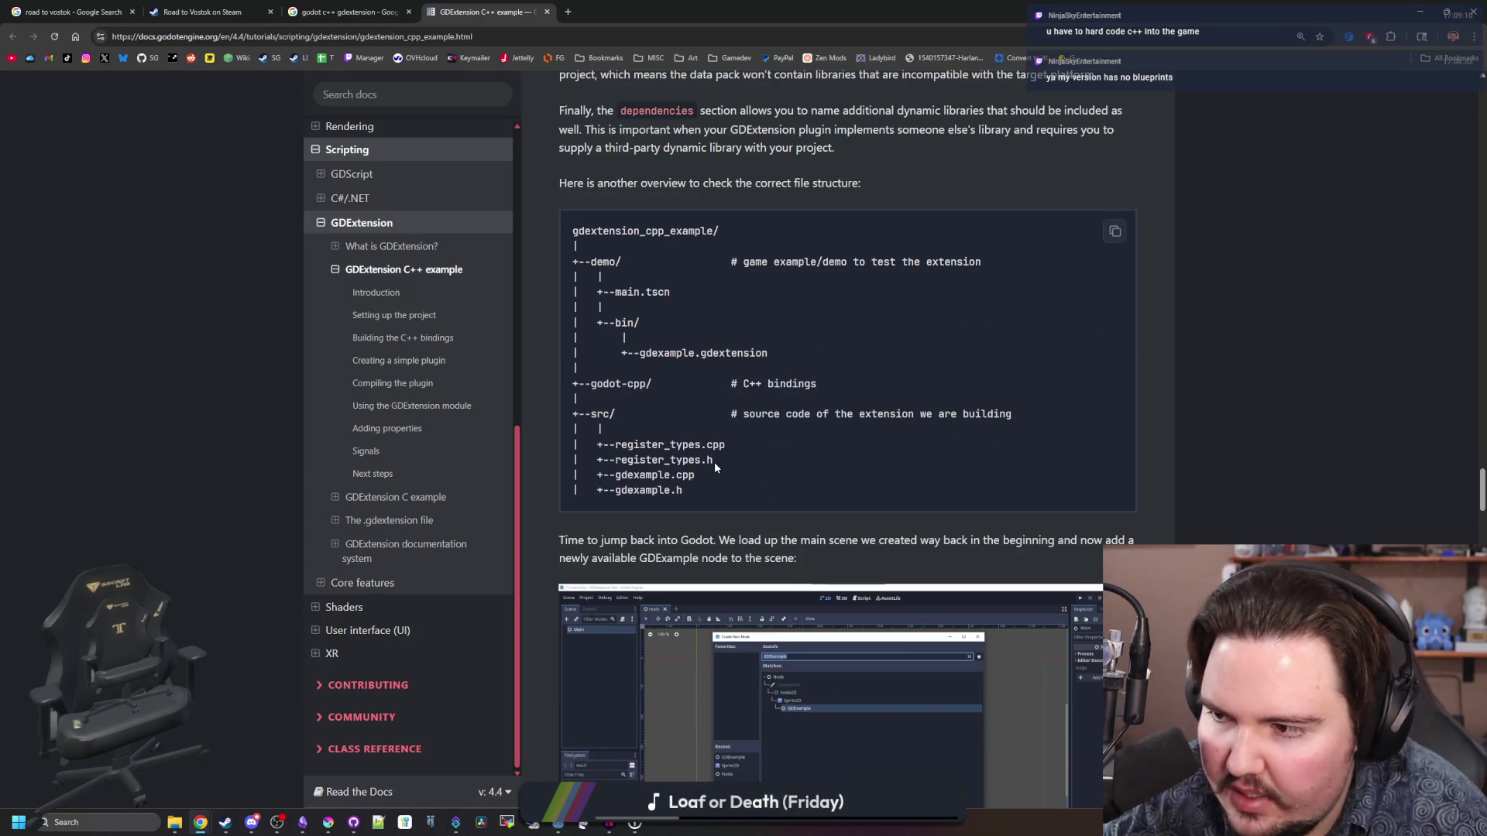
pyautogui.scroll(-18, 714, 461)
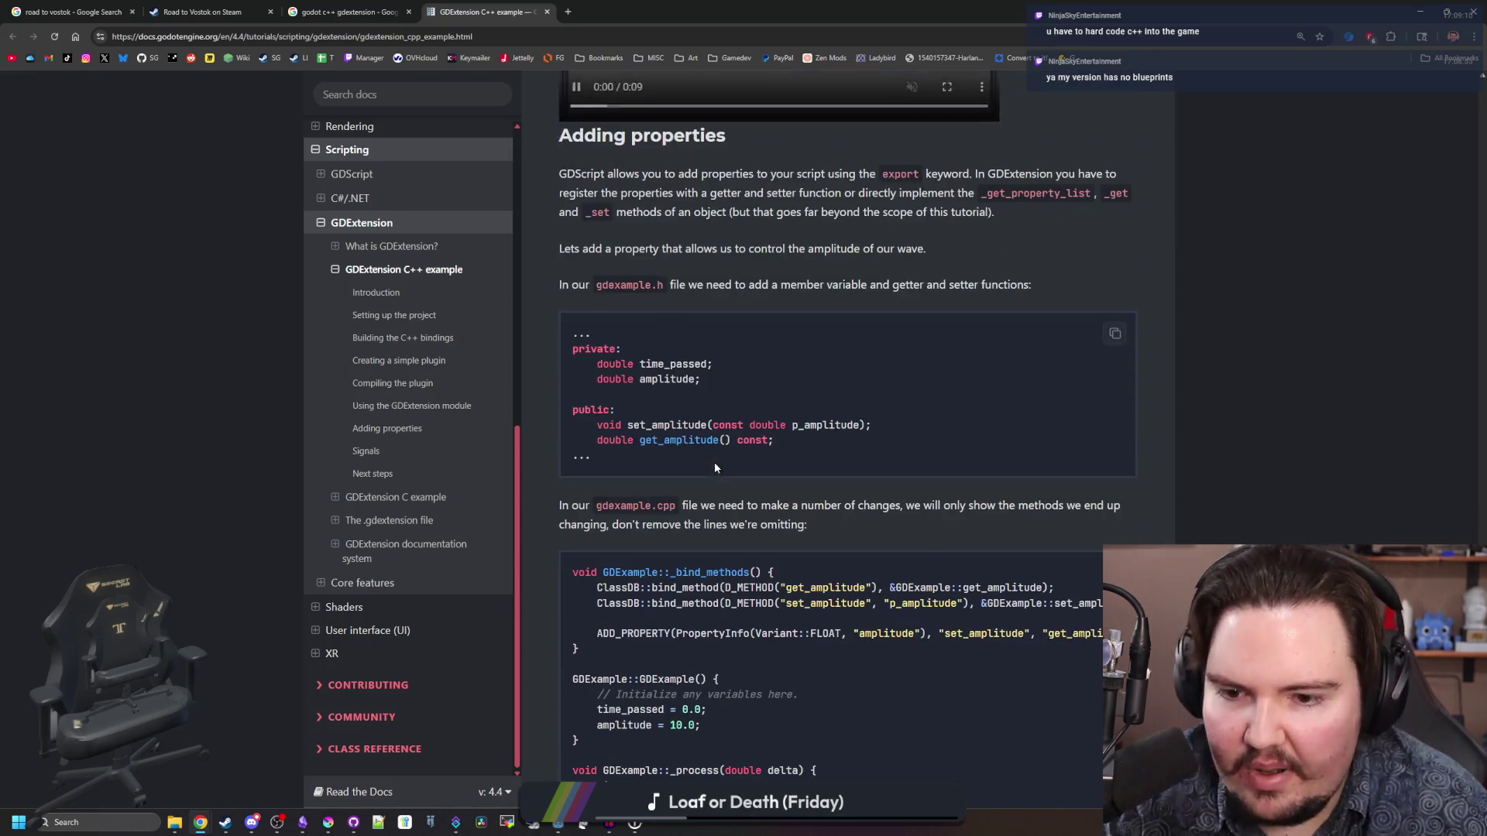
pyautogui.scroll(-17, 713, 462)
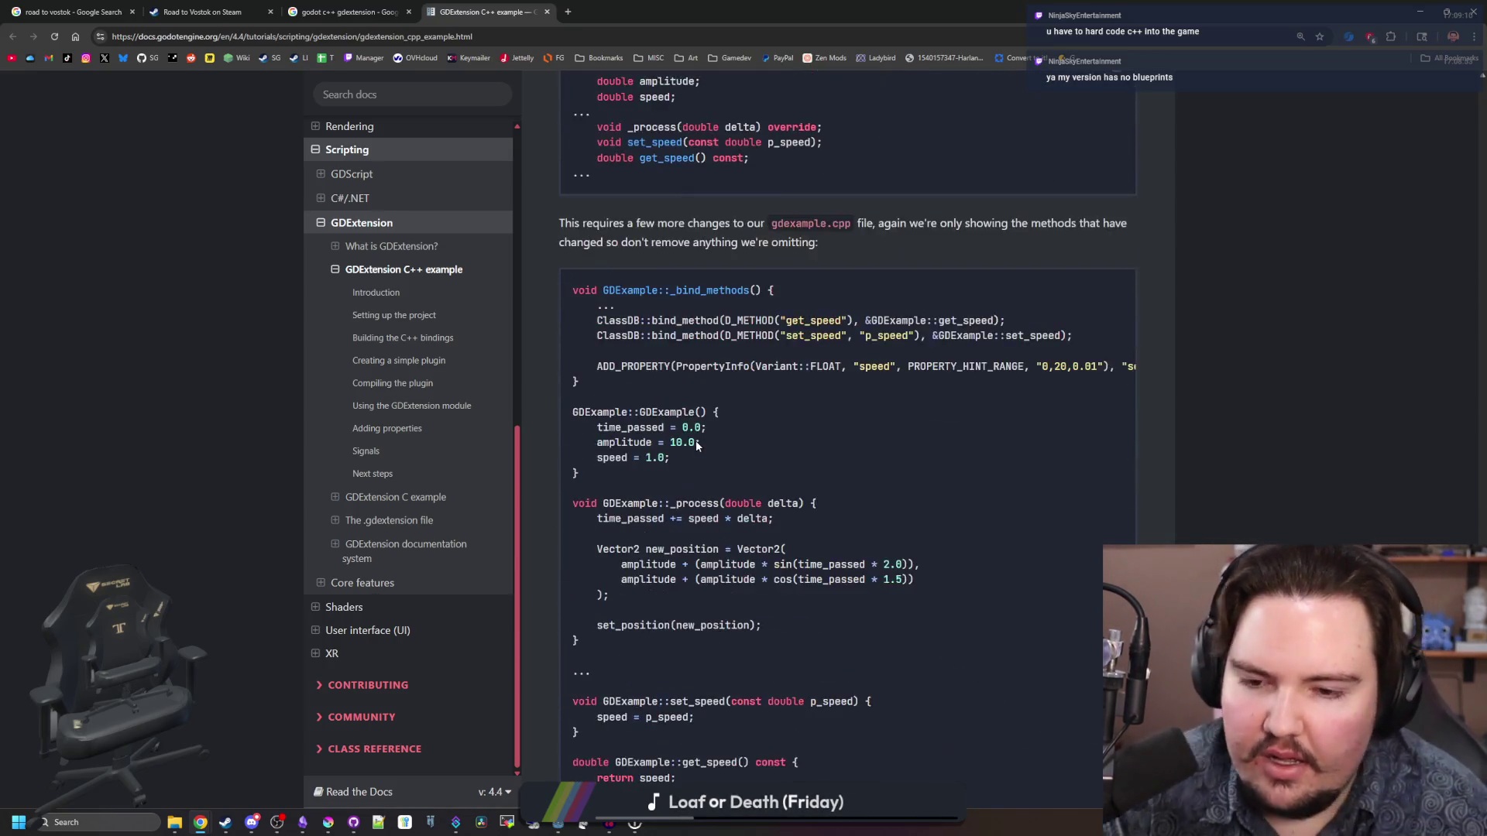
pyautogui.scroll(-20, 695, 440)
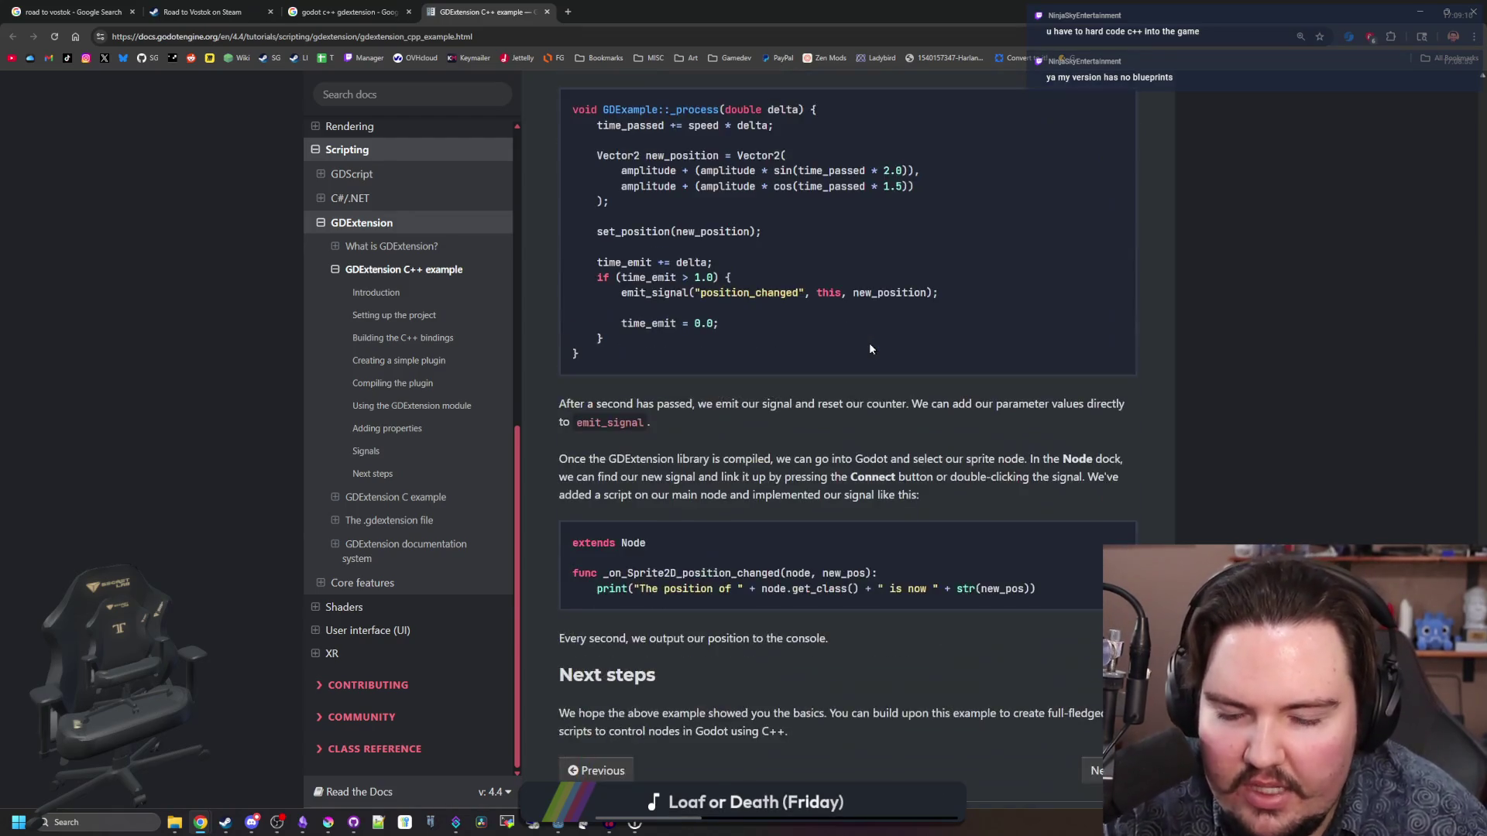
pyautogui.scroll(-4, 869, 343)
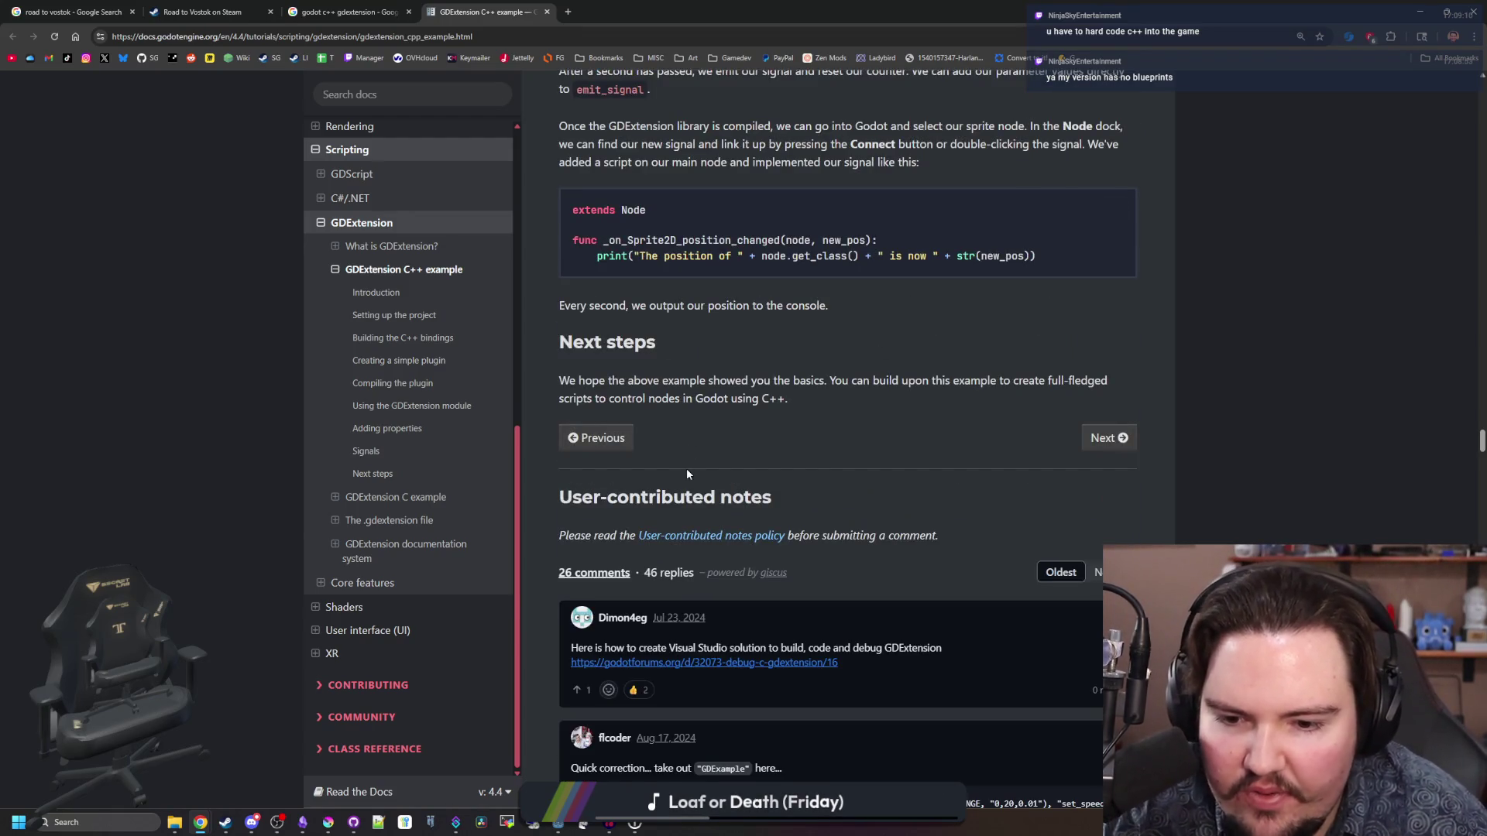
pyautogui.scroll(20, 686, 474)
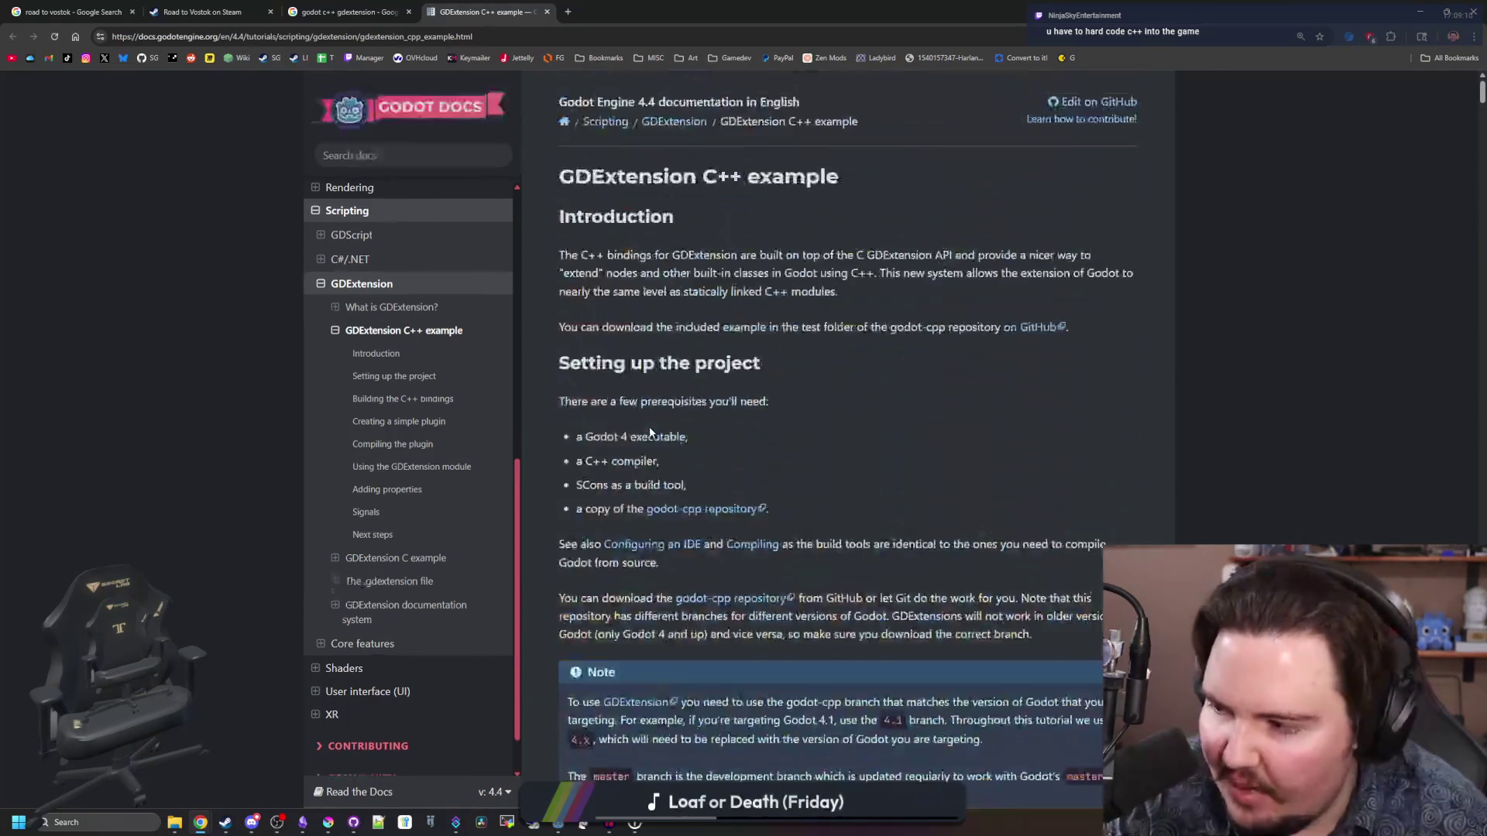
# - Shrink the browser, return to the Godot editor and save the tip_jar script
pyautogui.moveTo(662, 5)
pyautogui.mouseDown()
pyautogui.moveTo(1024, 561)
pyautogui.moveTo(649, 386)
pyautogui.mouseUp()
pyautogui.click(670, 259)
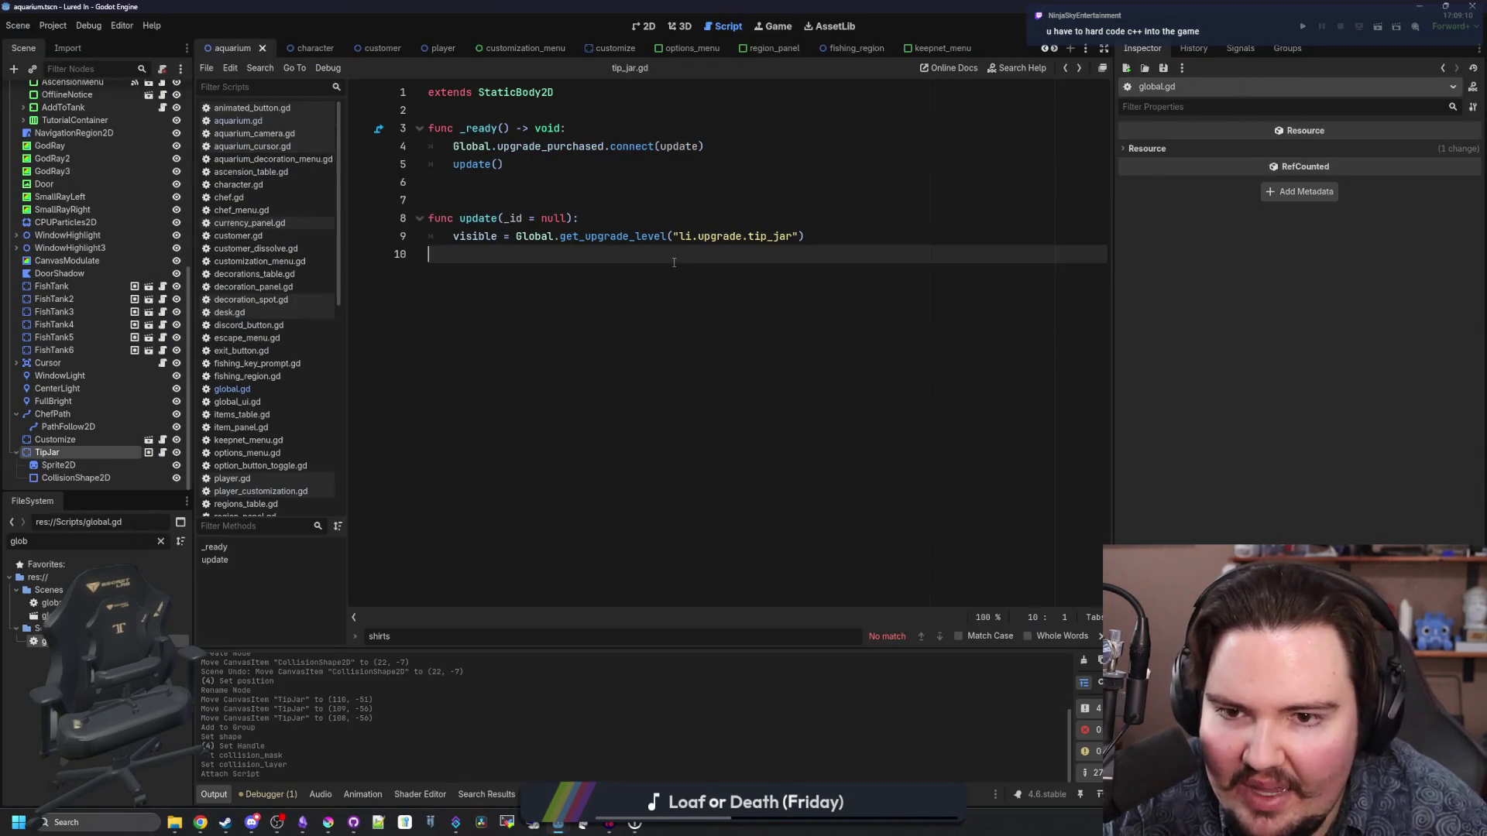
pyautogui.click(696, 223)
pyautogui.press('Up')
pyautogui.hotkey('ctrl', 's')
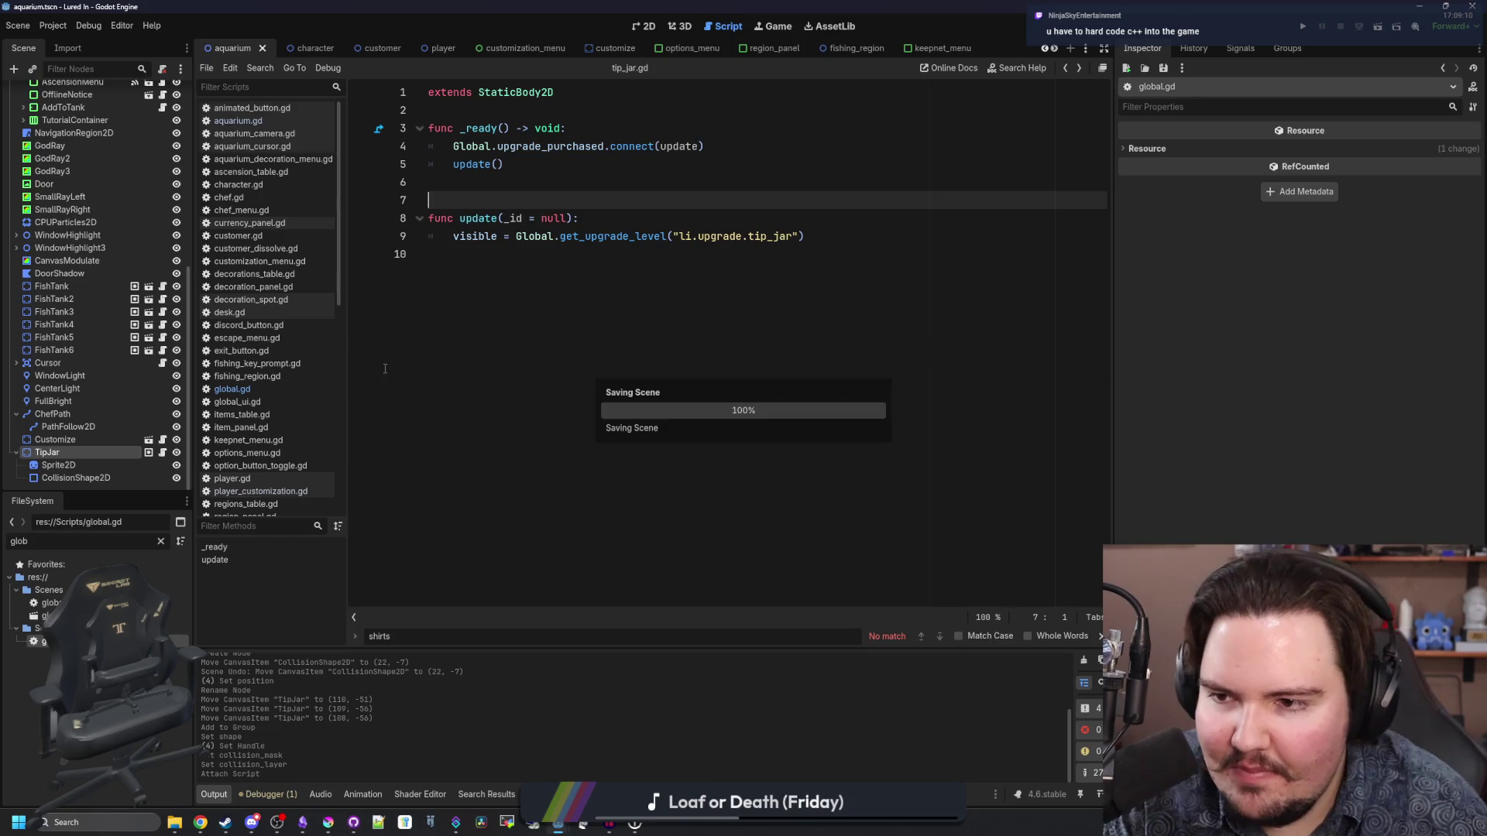
# - Filter the FileSystem by 'upgrade' and open upgrades_table.gd
pyautogui.click(161, 541)
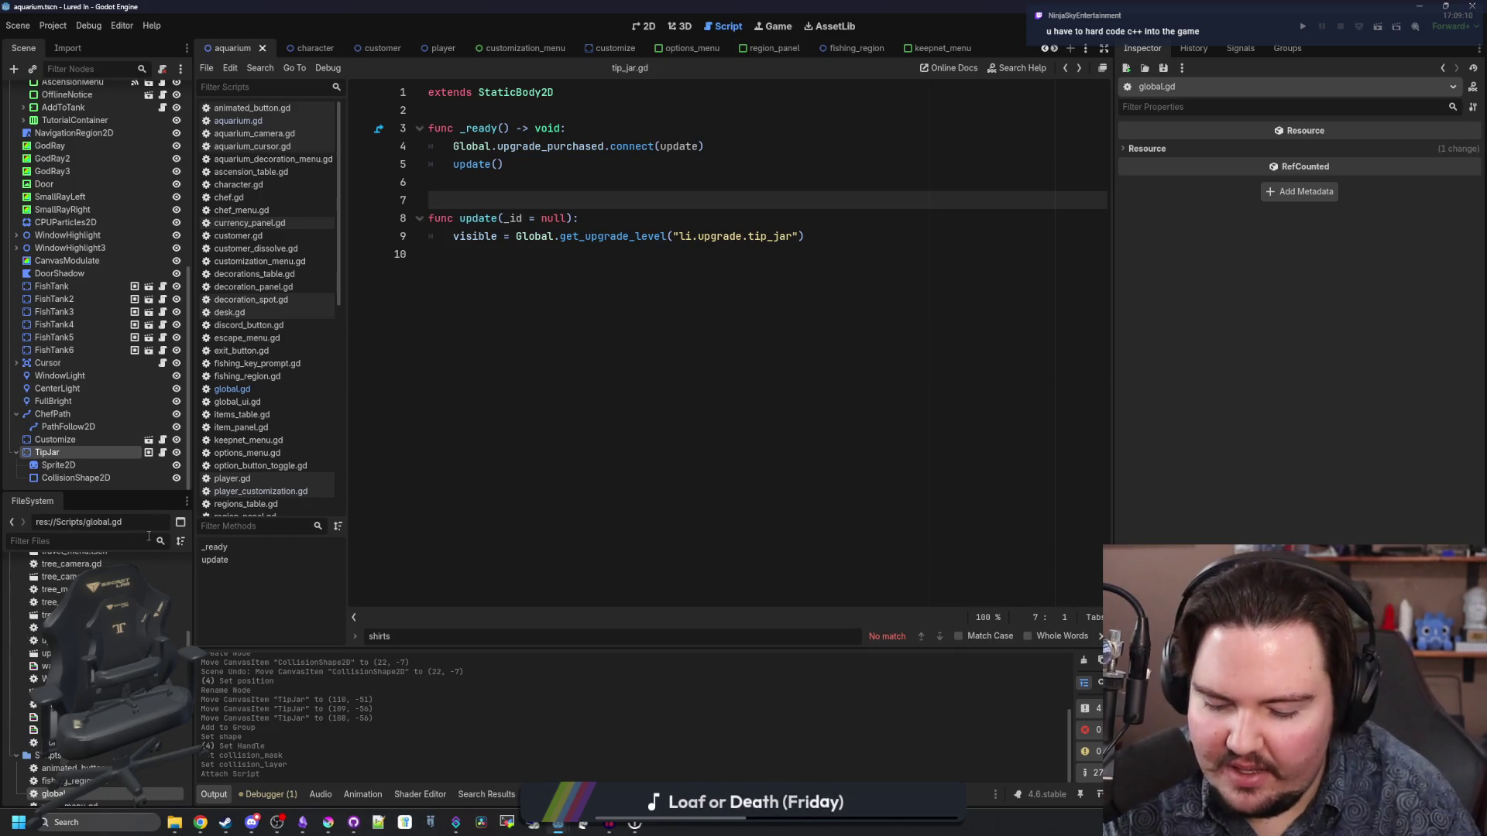
pyautogui.write('upgrade')
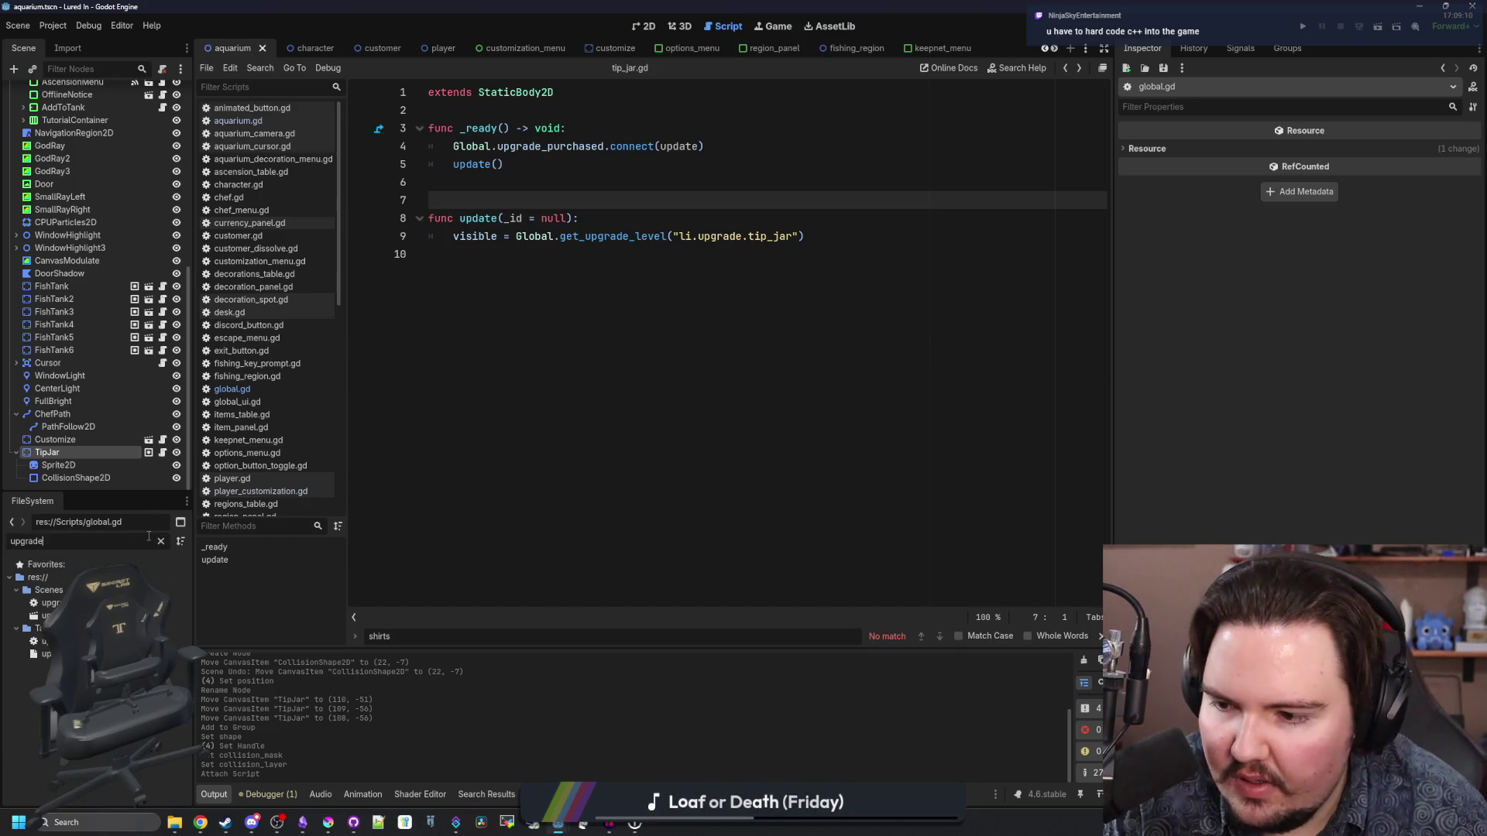
pyautogui.doubleClick(42, 641)
# - Duplicate the research upgrade entry directly below the original in upgrades_table.gd
pyautogui.click(524, 416)
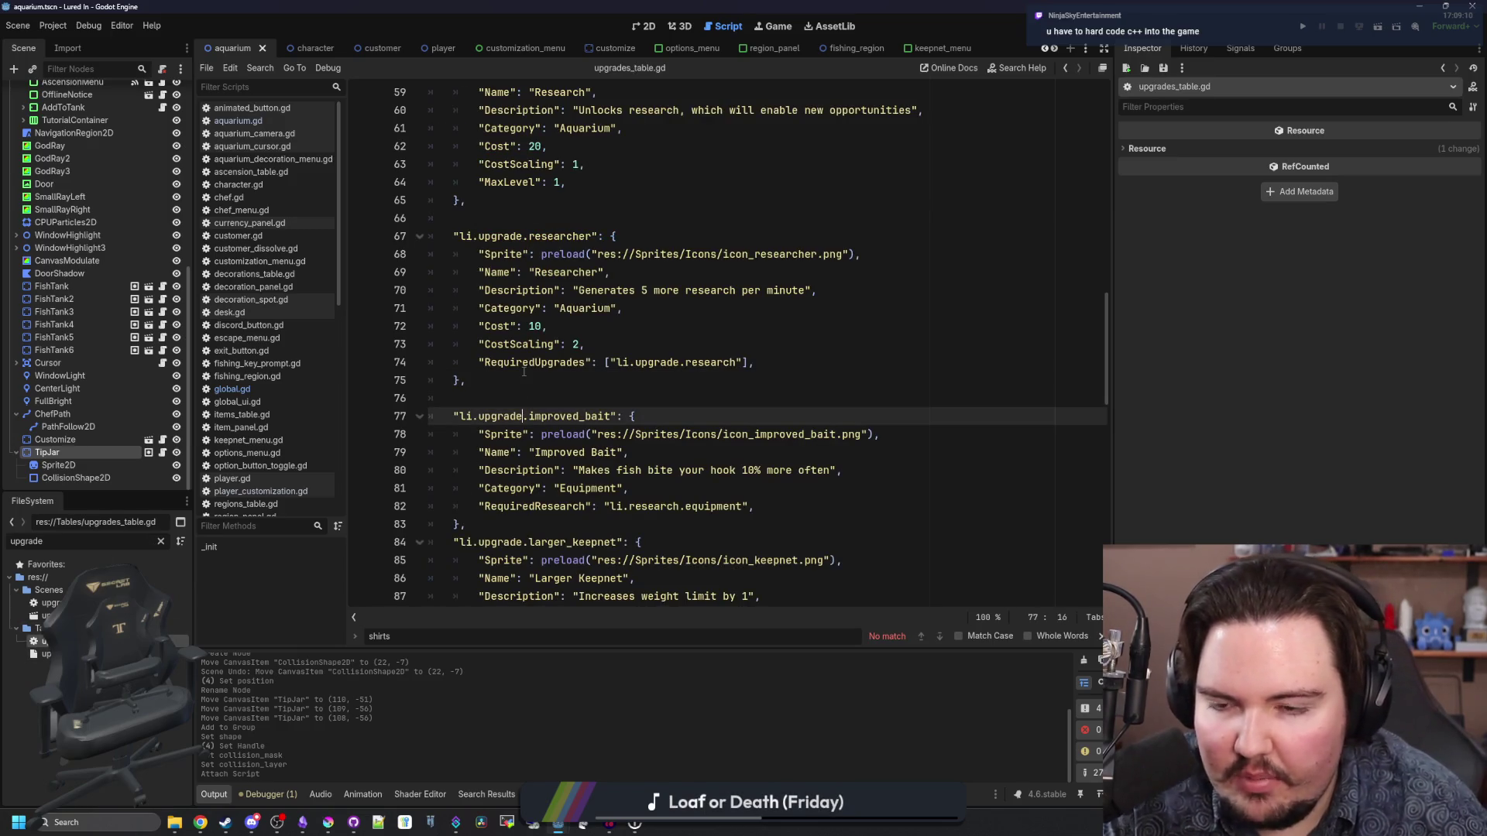
pyautogui.moveTo(502, 381); pyautogui.dragTo(371, 244)
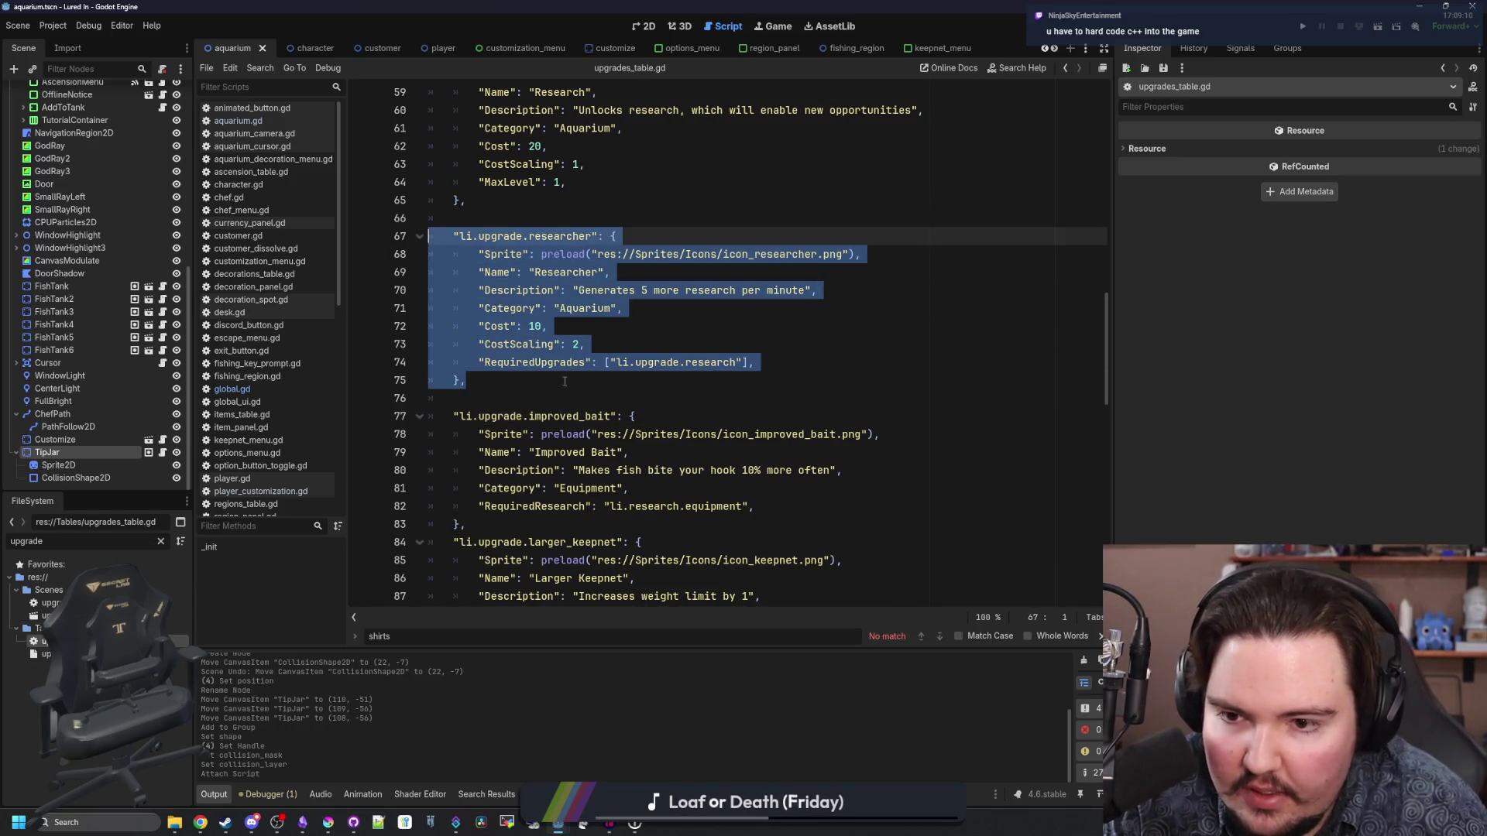
pyautogui.scroll(7, 568, 383)
pyautogui.click(471, 393)
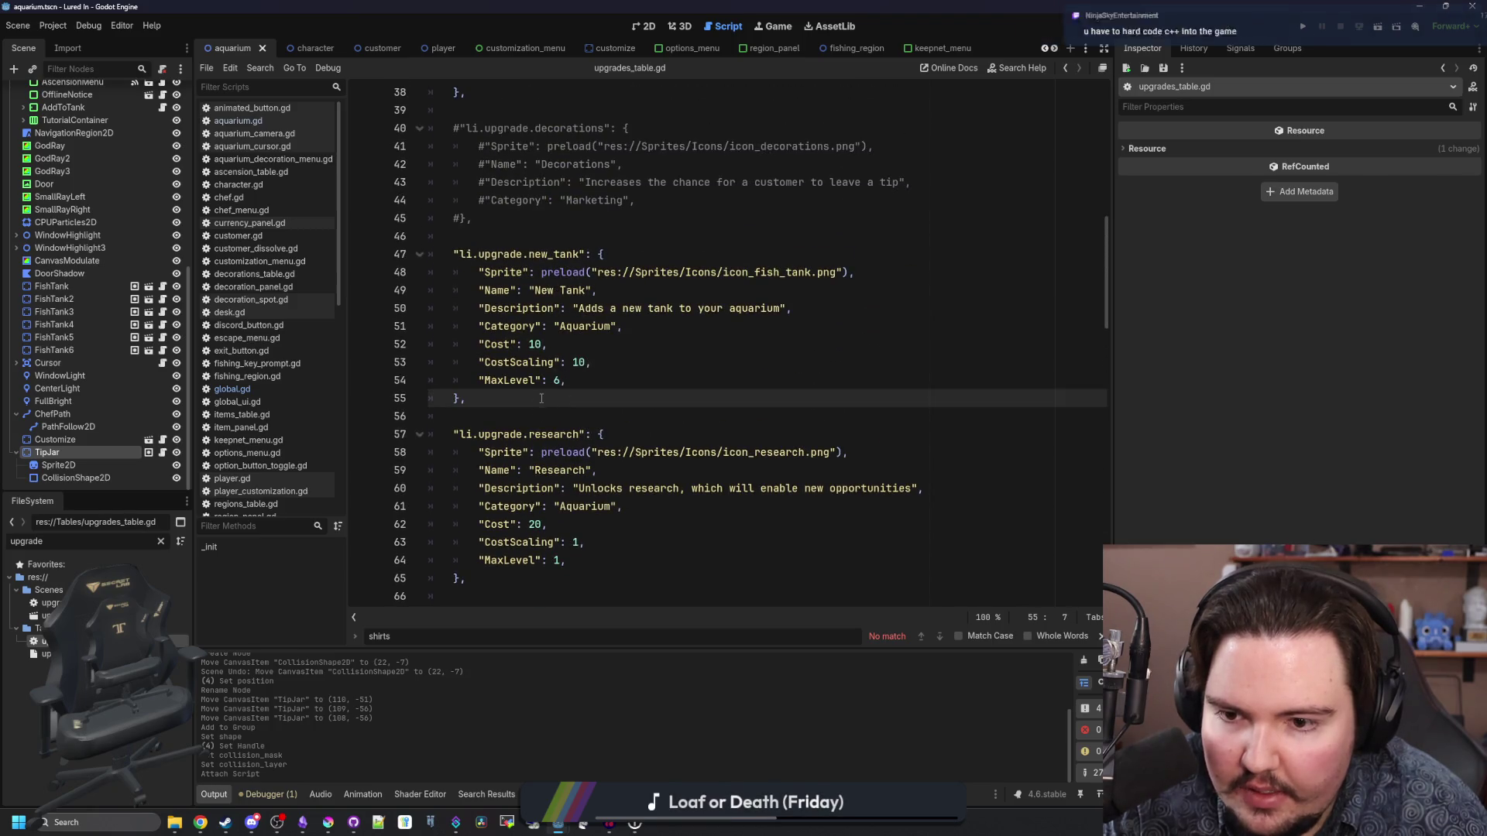
pyautogui.scroll(-3, 471, 430)
pyautogui.moveTo(468, 418); pyautogui.dragTo(433, 265)
pyautogui.hotkey('ctrl', 'c')
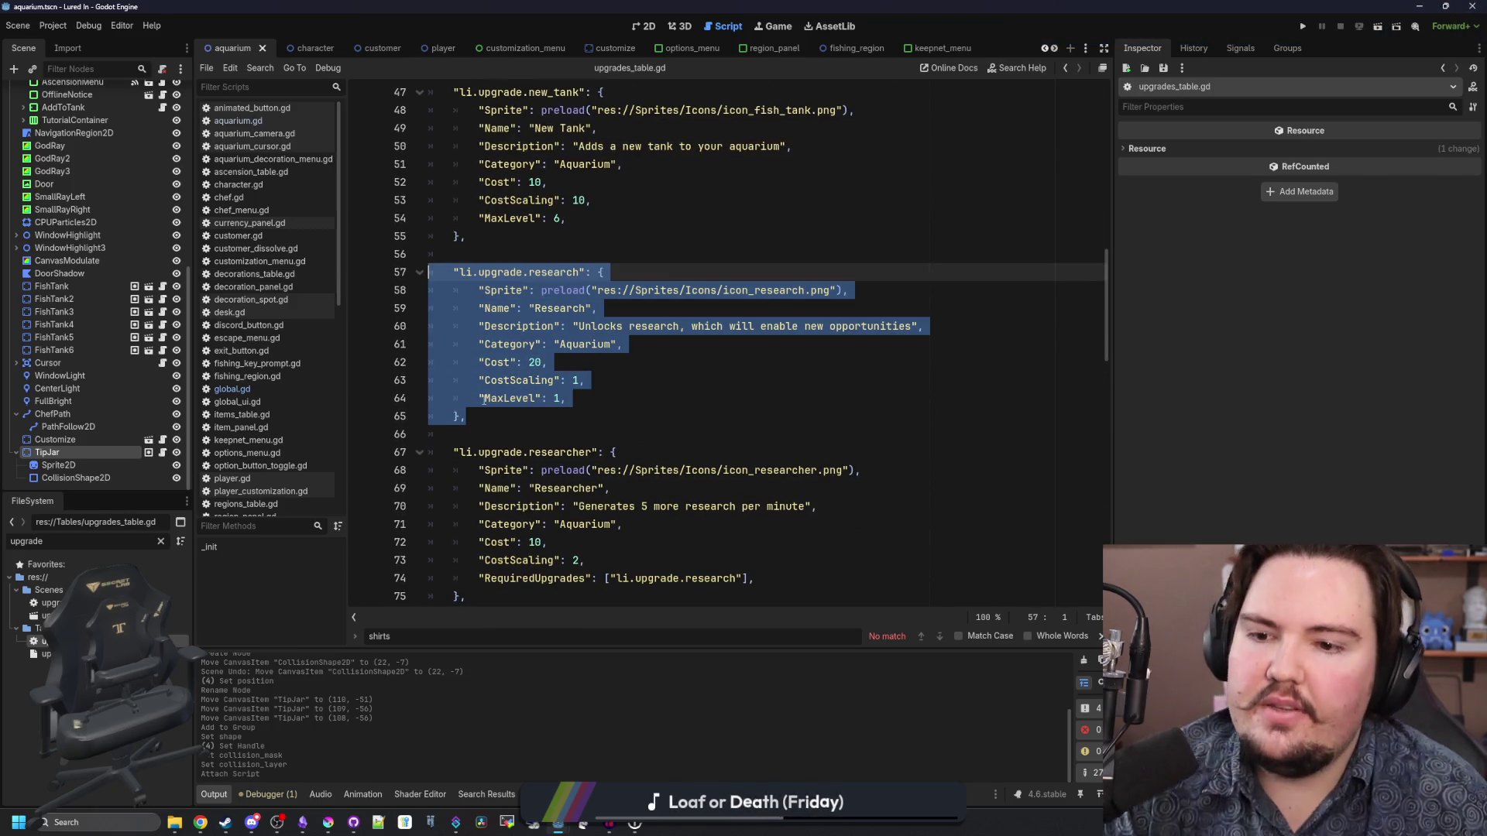
pyautogui.click(477, 407)
pyautogui.press('Return')
pyautogui.hotkey('ctrl', 'v')
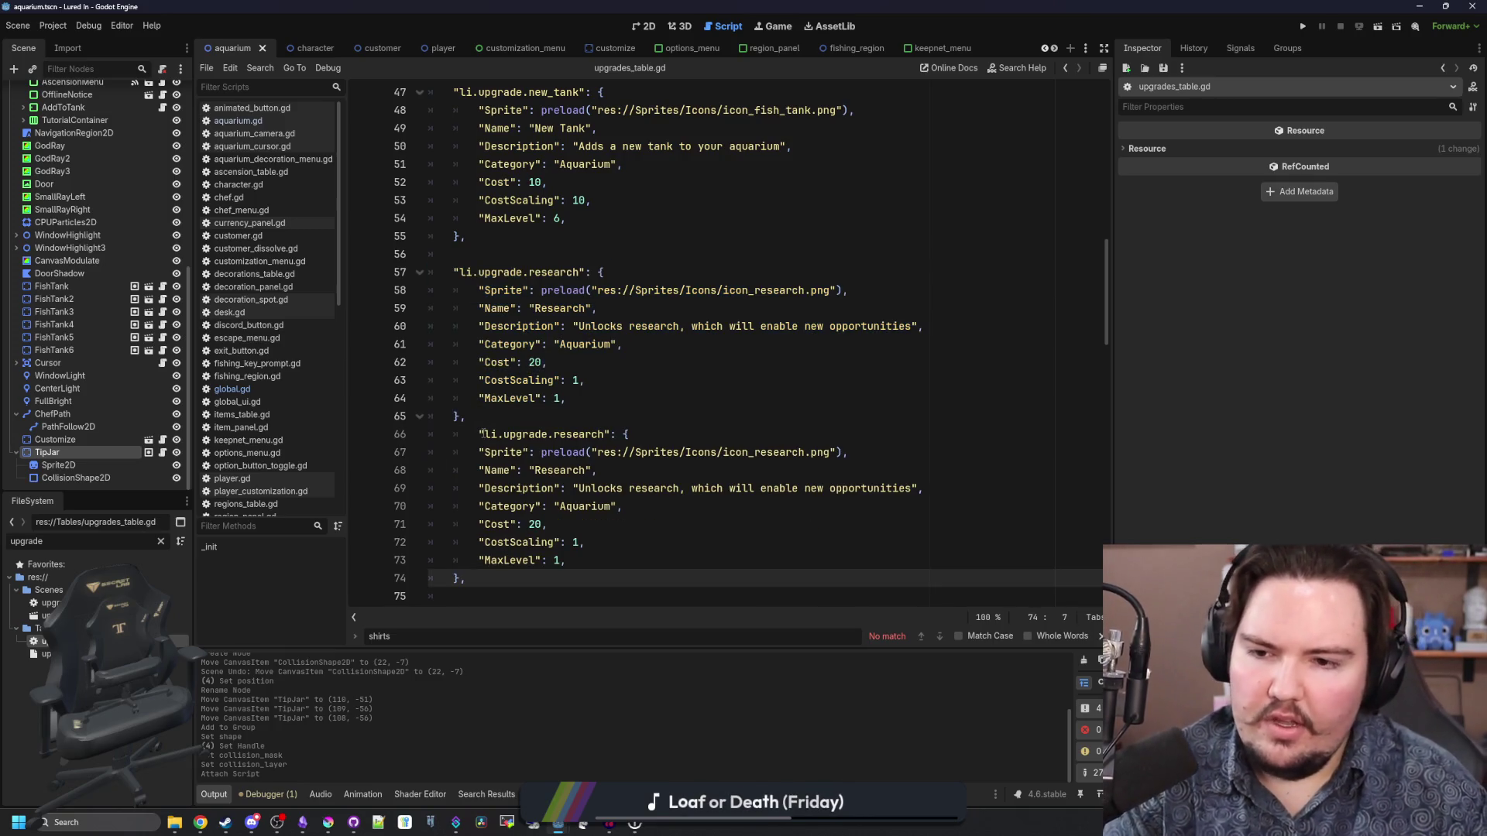
pyautogui.click(480, 434)
pyautogui.press('BackSpace')
pyautogui.press('Return')
# - Rename the copied key to li.upgrade.tip_jar and point its sprite to icon_tip_jar.png
pyautogui.doubleClick(551, 451)
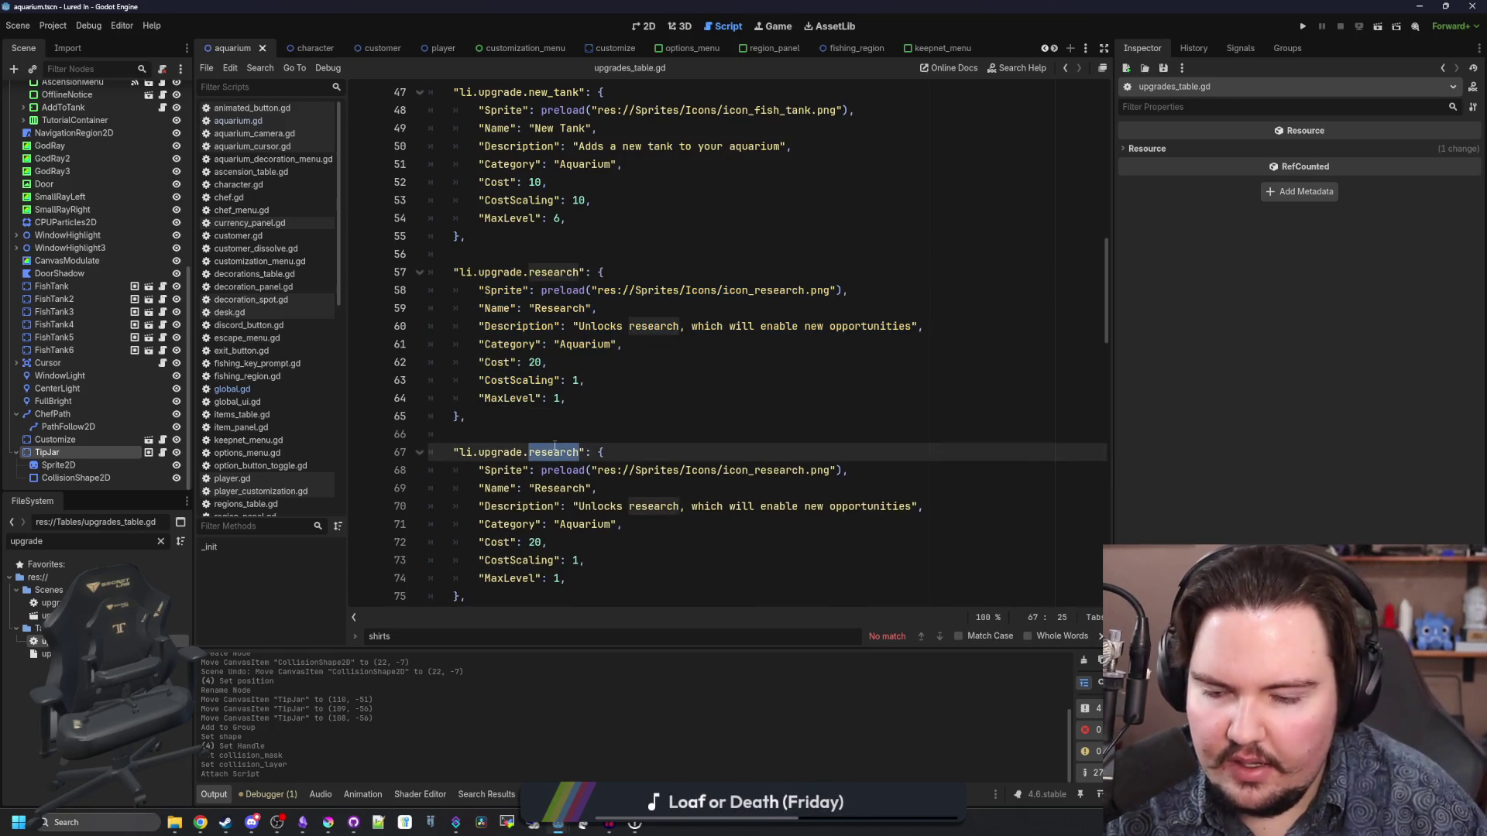
pyautogui.write('tip_jar')
pyautogui.scroll(-1, 579, 454)
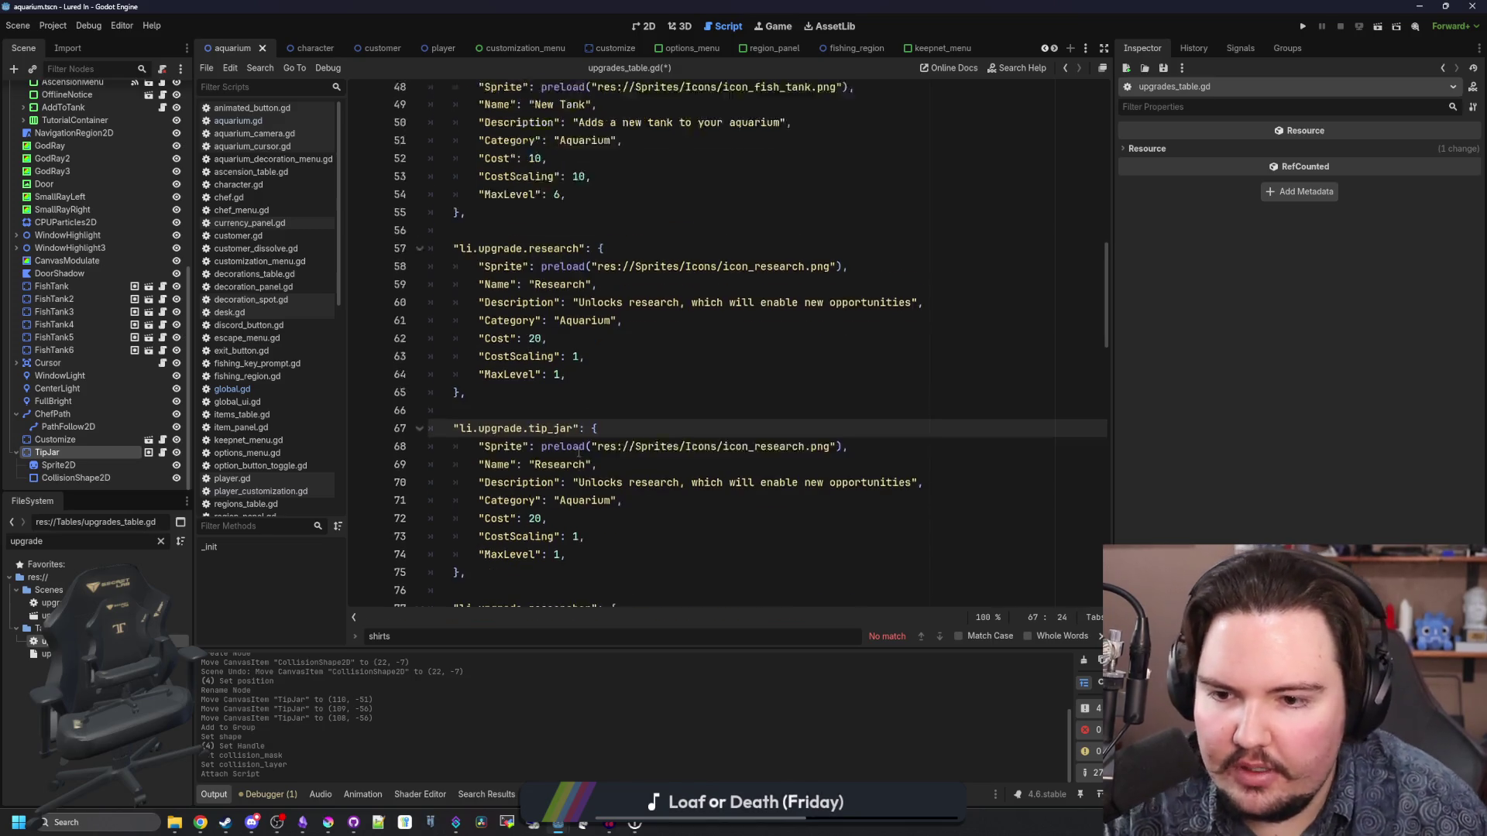
pyautogui.scroll(-1, 579, 455)
pyautogui.doubleClick(800, 416)
pyautogui.press('Right')
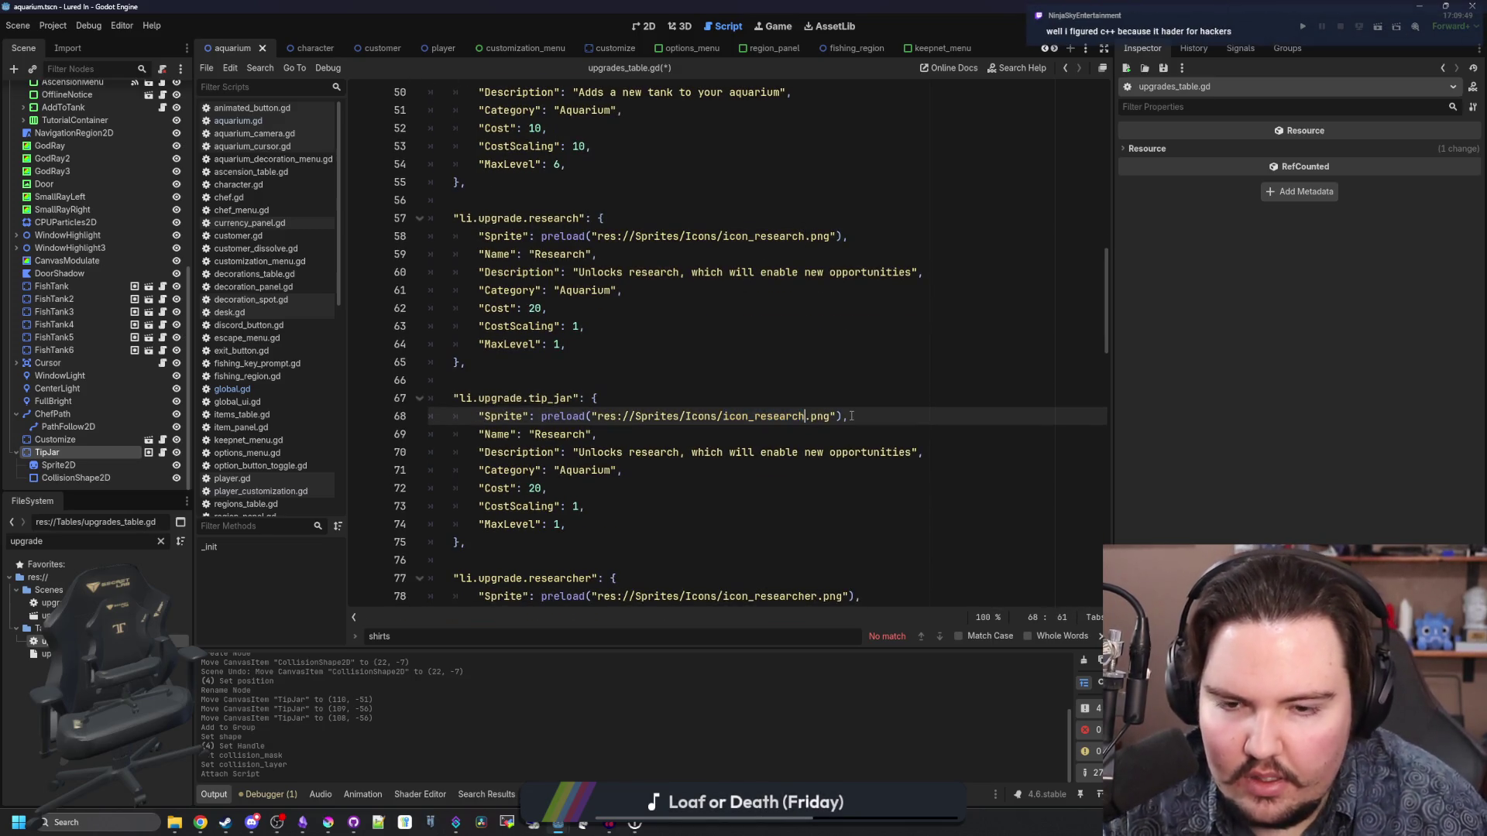
pyautogui.press('BackSpace')
pyautogui.press('BackSpace')
pyautogui.press('BackSpace')
pyautogui.press('BackSpace')
pyautogui.write('tip_jar')
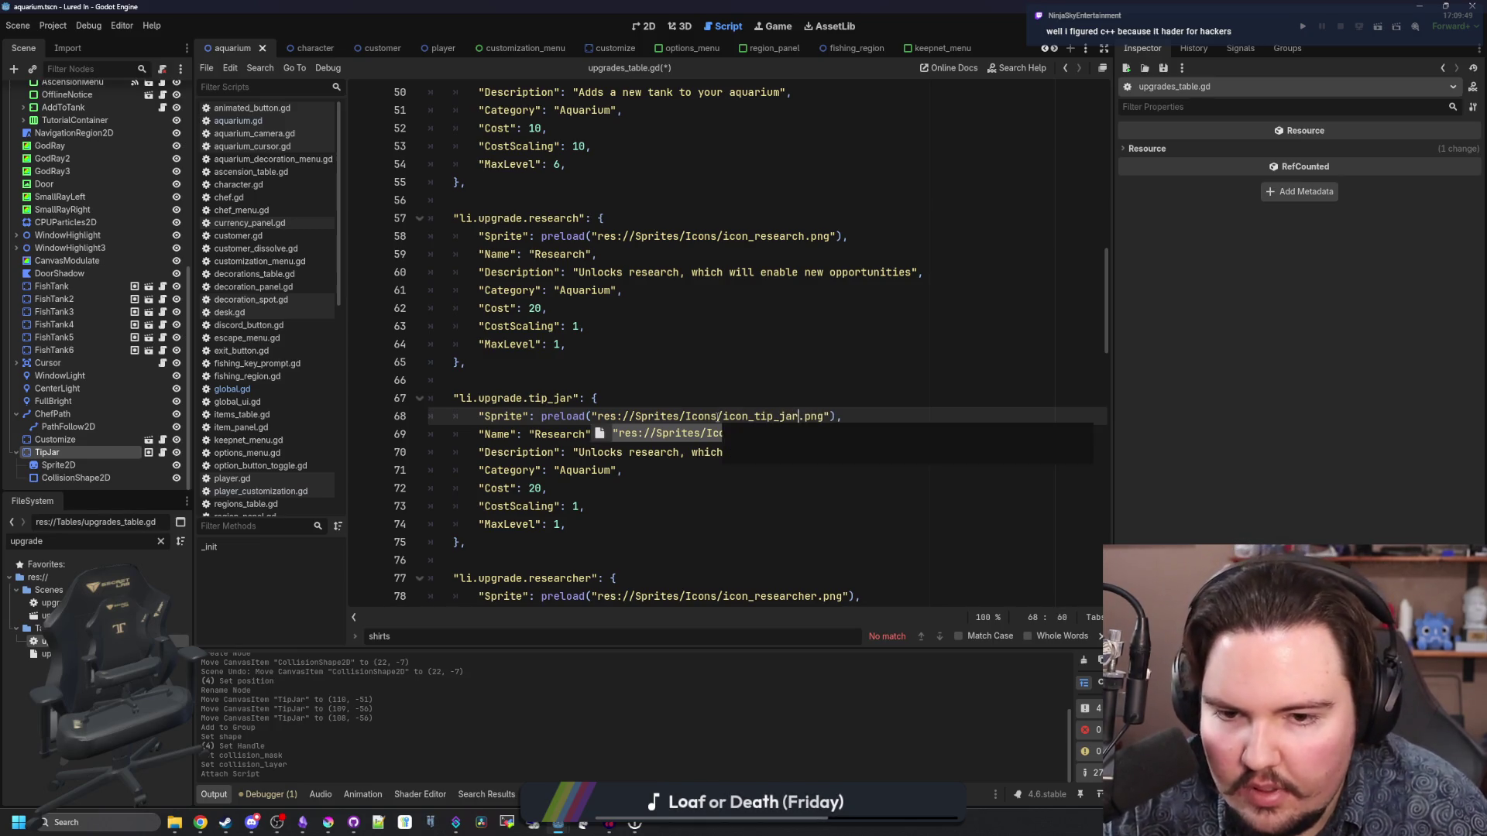
pyautogui.click(737, 382)
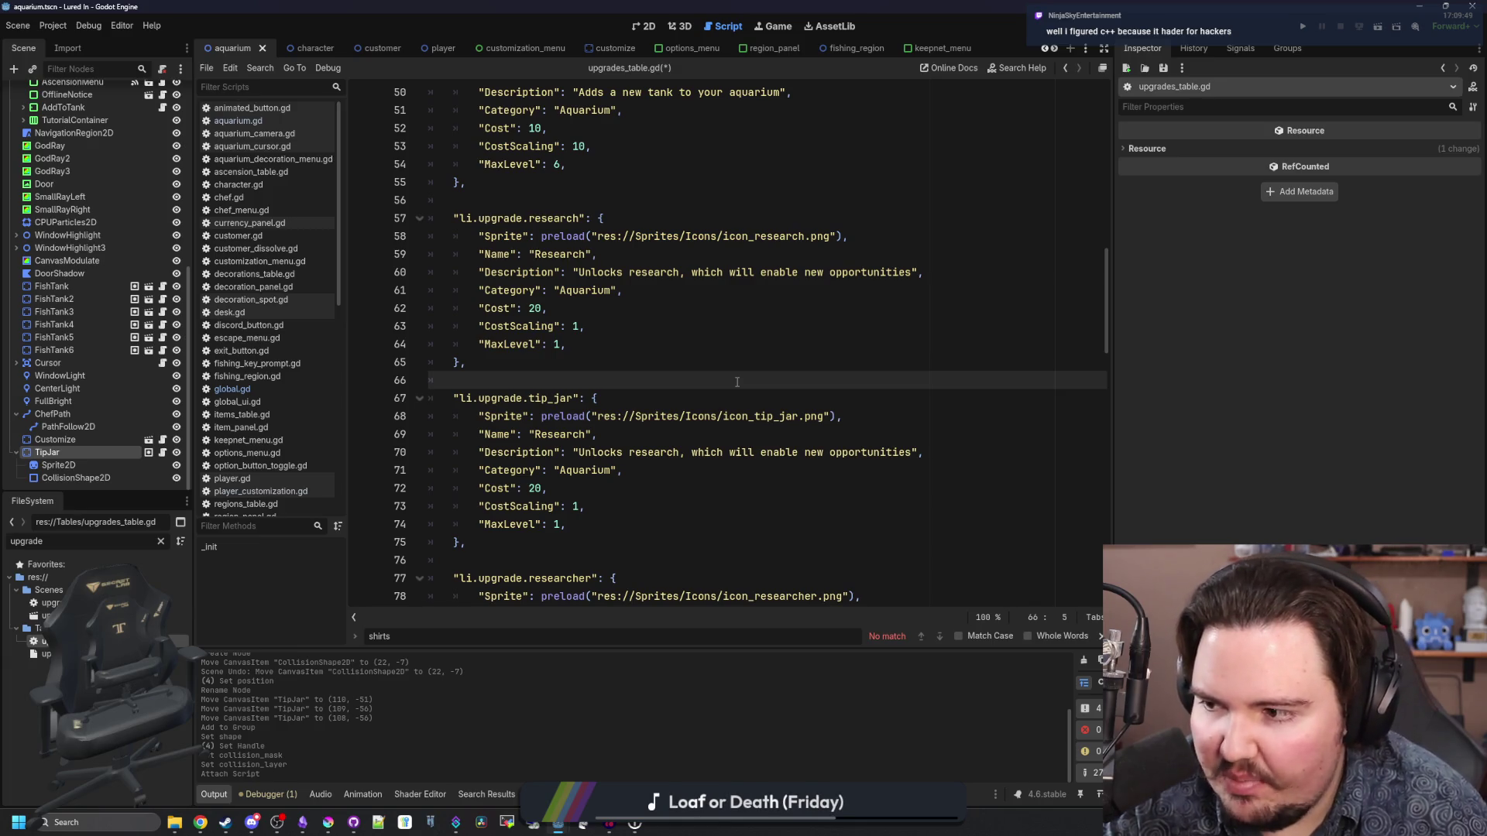
# - Change the copied entry's Name value from Research to Tip Jar
pyautogui.scroll(-1, 741, 379)
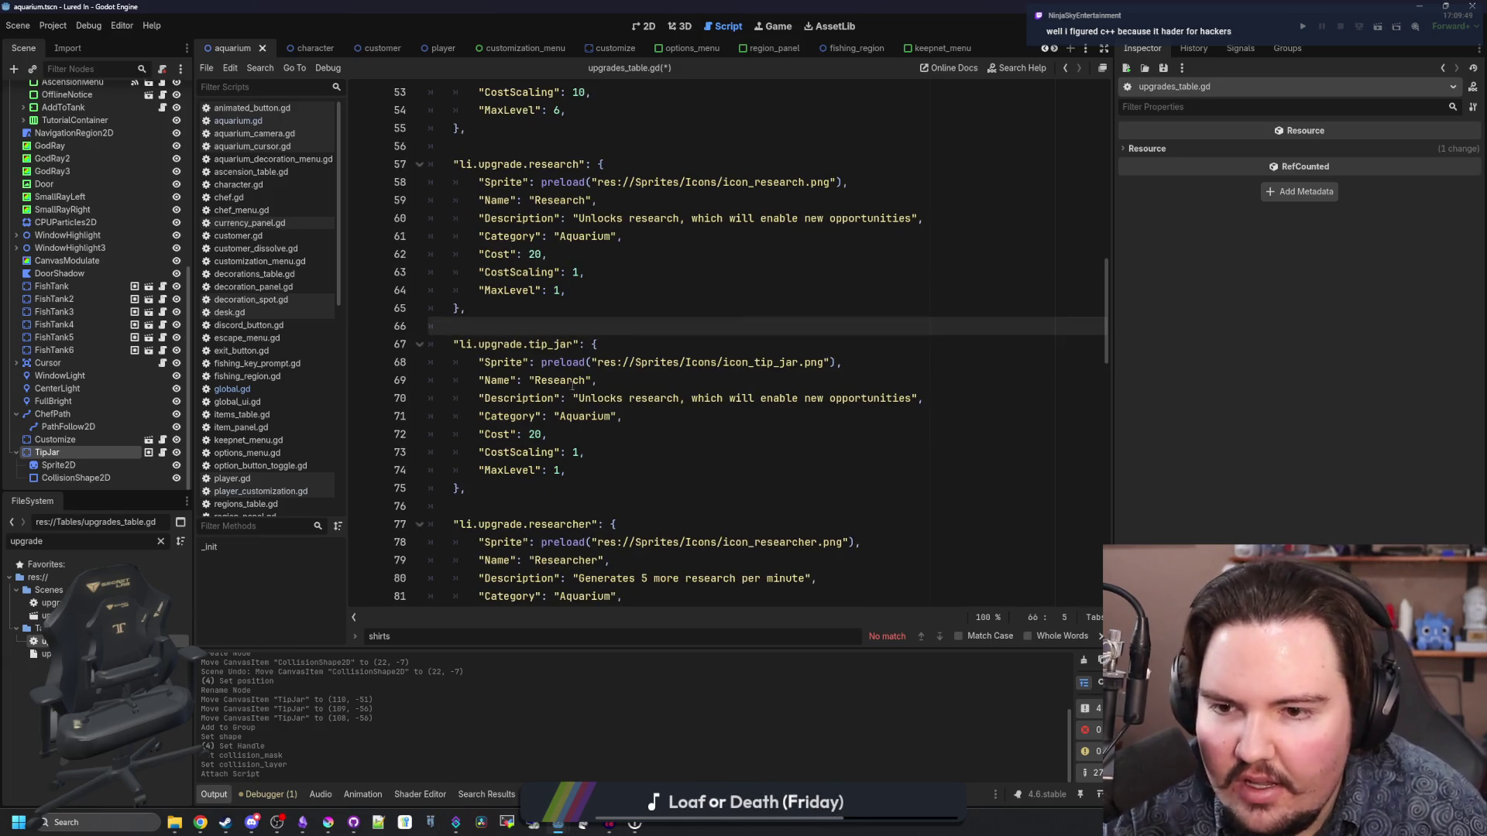
pyautogui.doubleClick(562, 380)
pyautogui.write('Tip J')
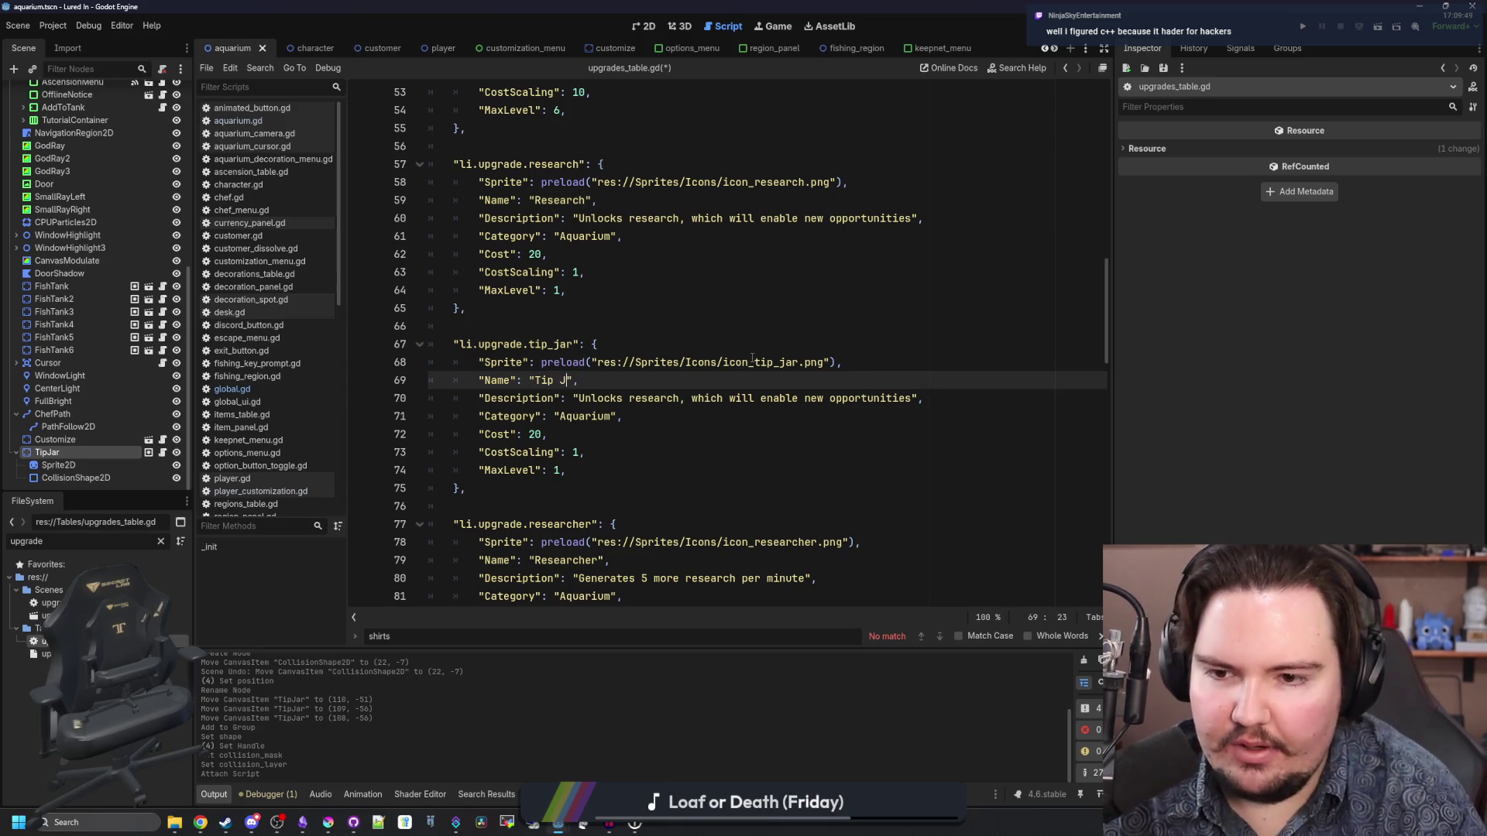
pyautogui.write('ar')
pyautogui.click(881, 408)
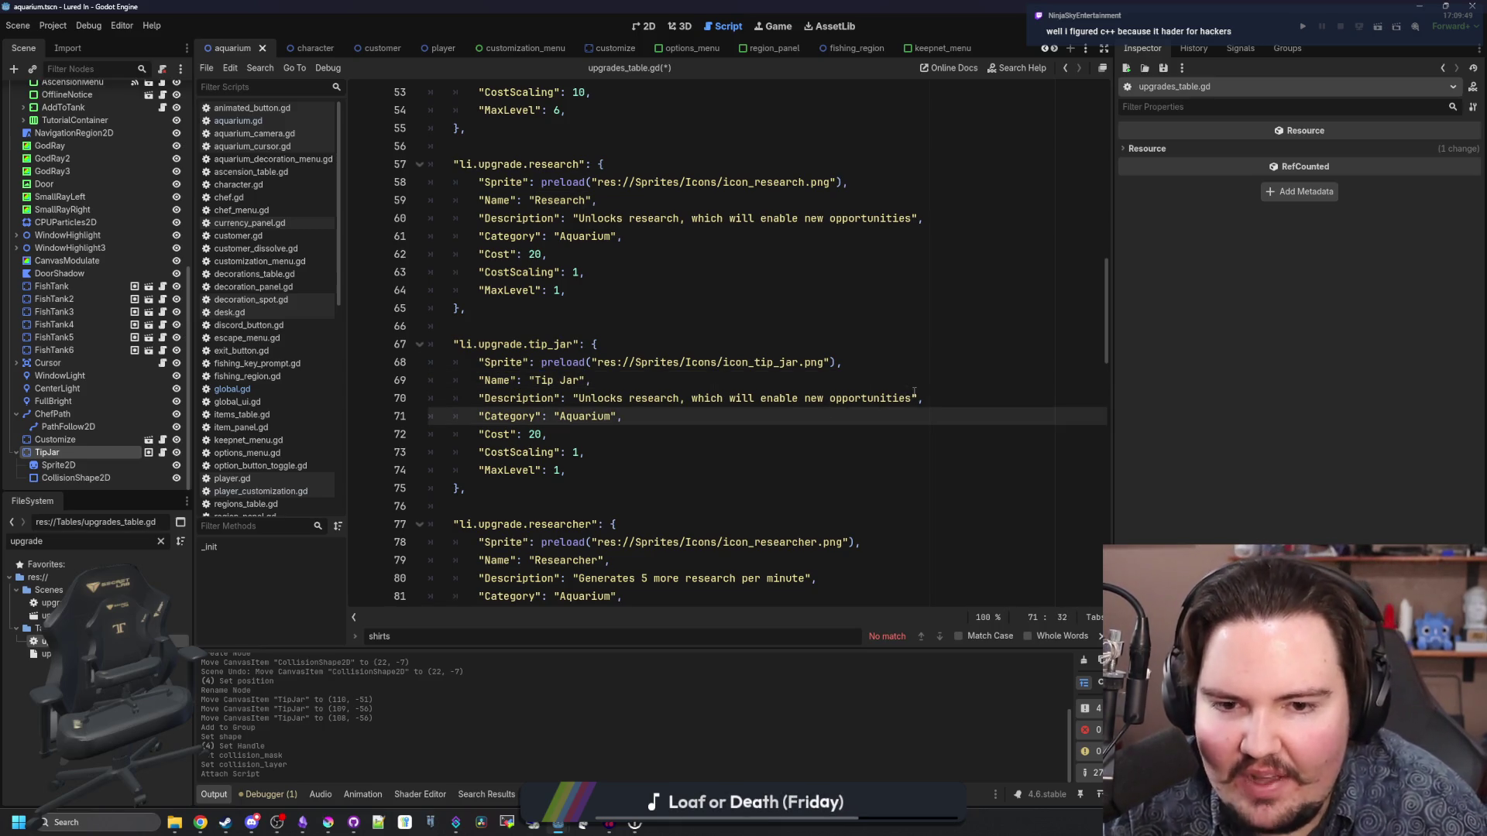
pyautogui.press('Up')
pyautogui.press('Up')
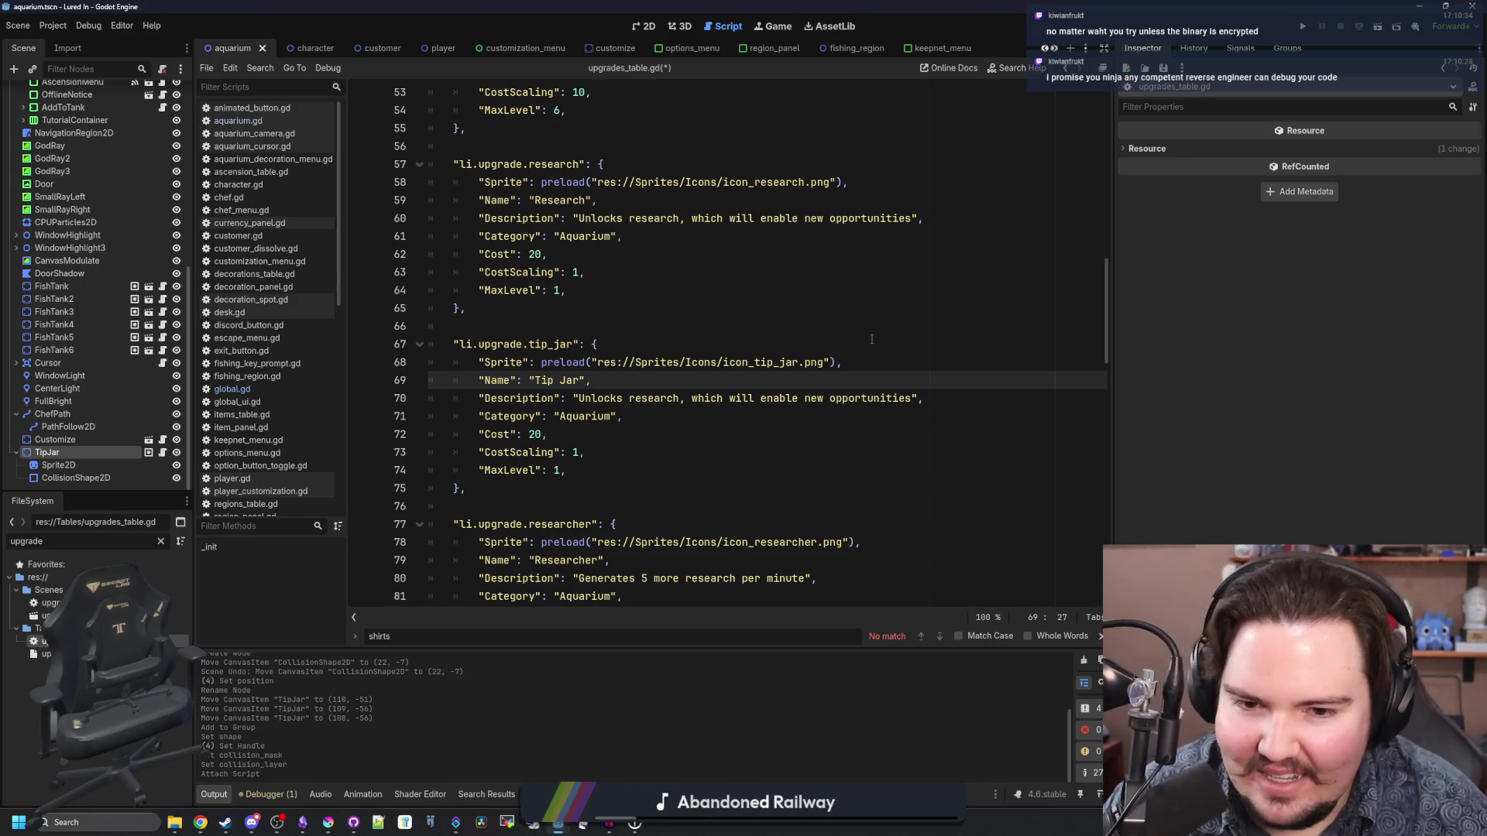
# - Change the Tip Jar entry's Cost from 20 to 100
pyautogui.click(836, 419)
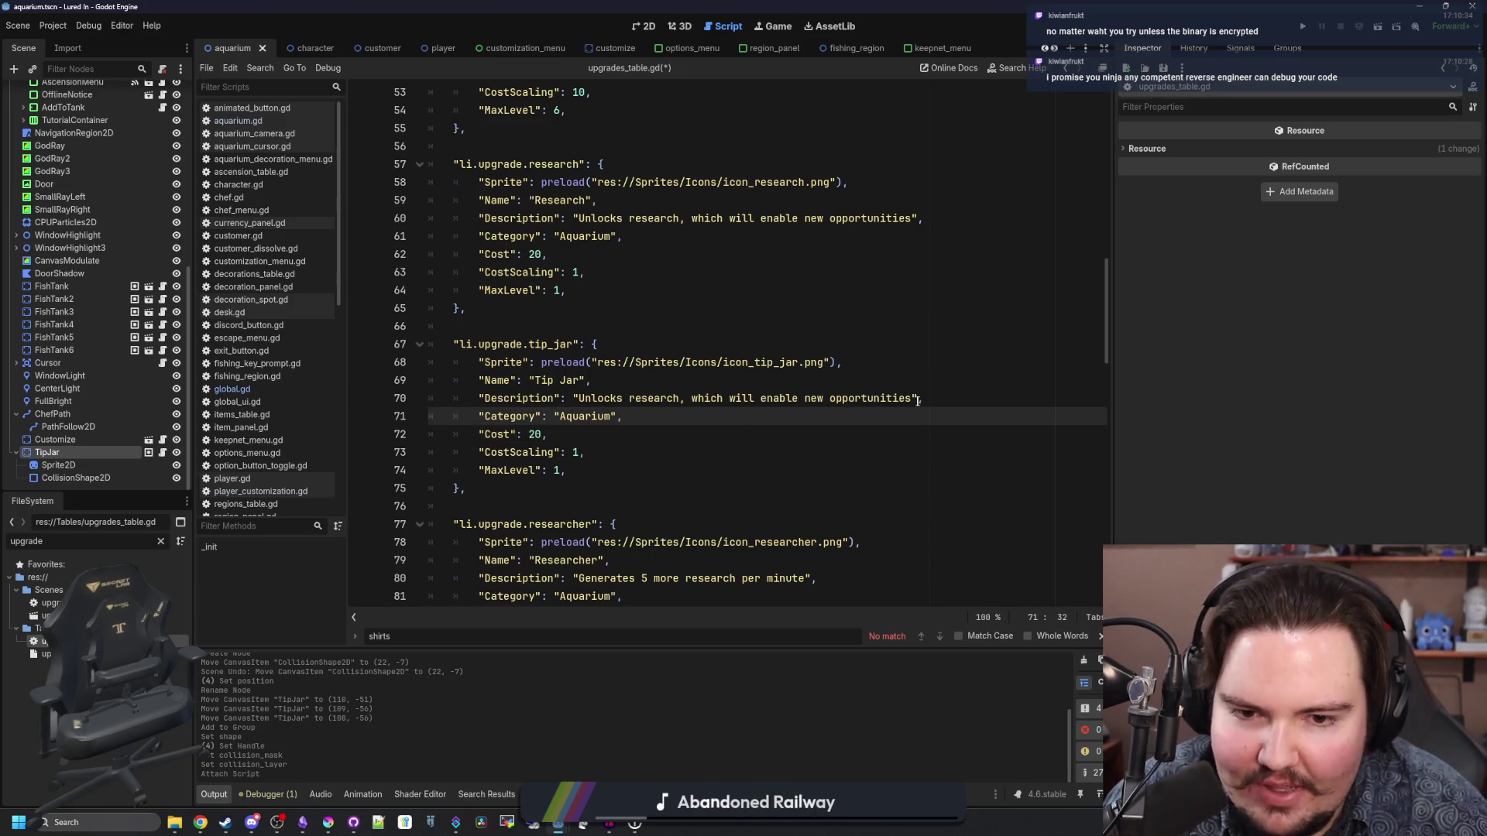
pyautogui.moveTo(914, 399); pyautogui.dragTo(580, 400)
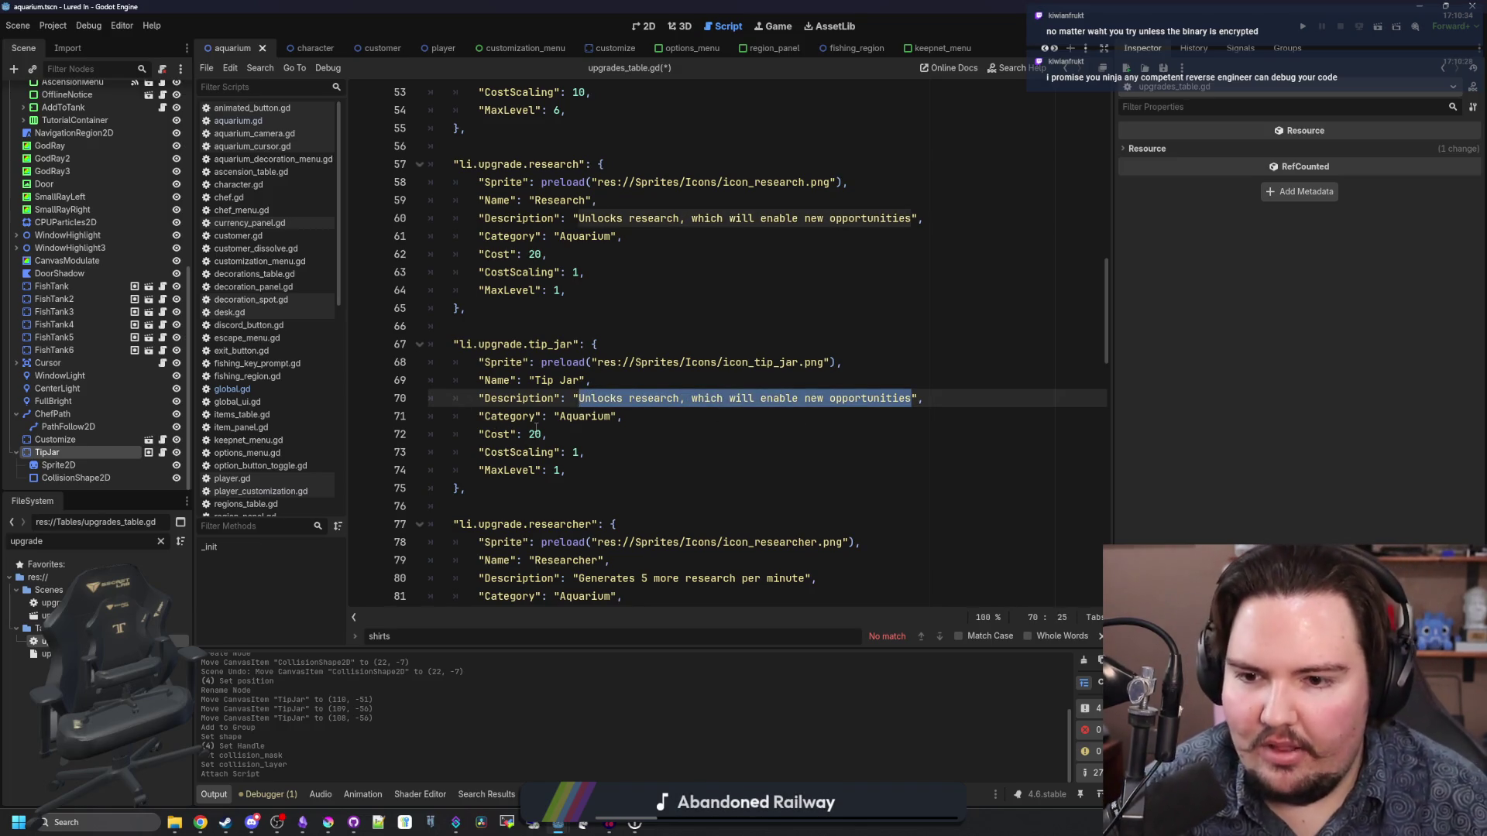
pyautogui.click(538, 434)
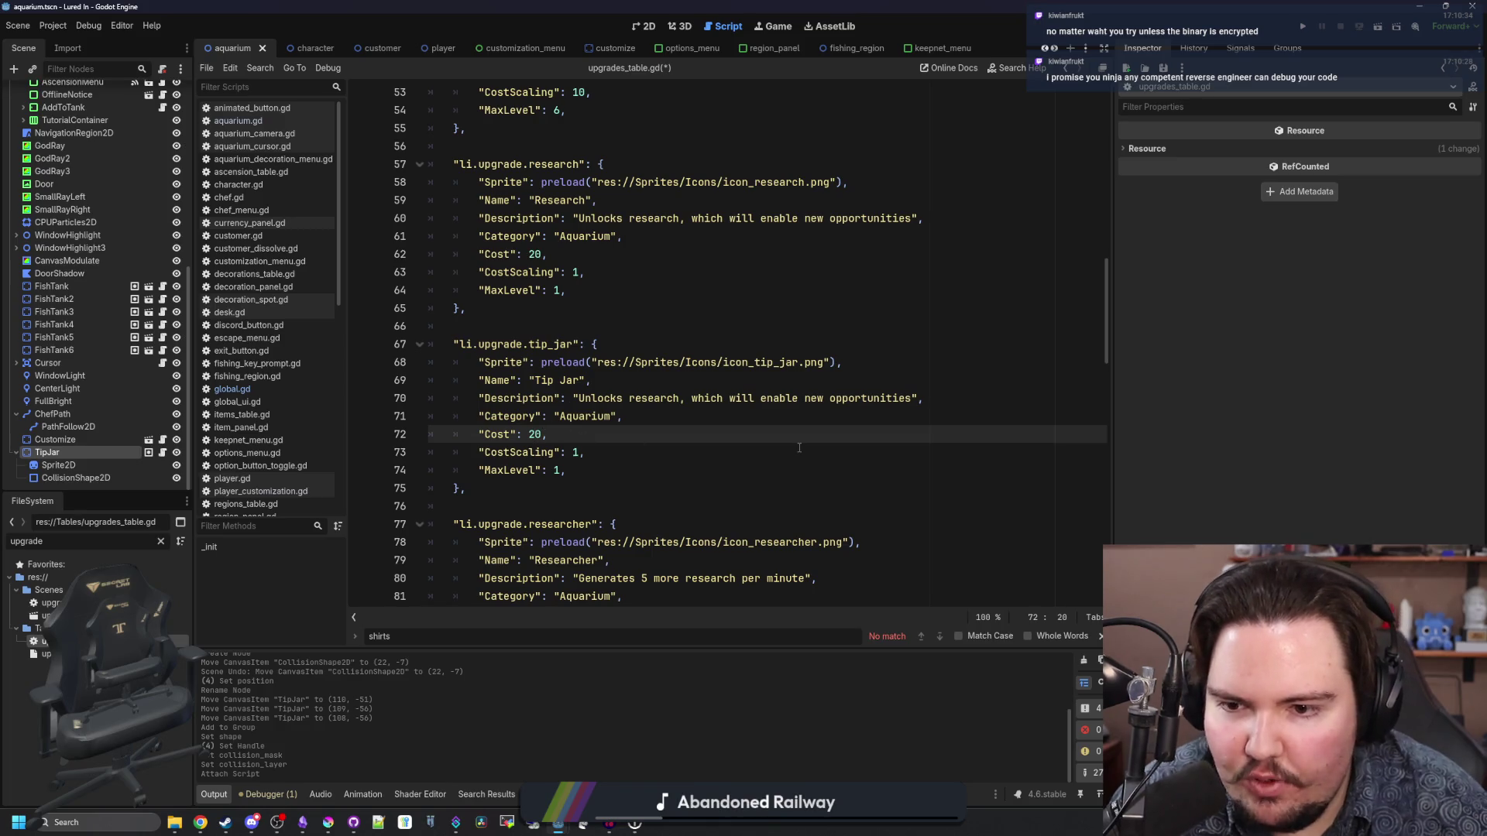
pyautogui.press('Left')
pyautogui.scroll(4, 774, 433)
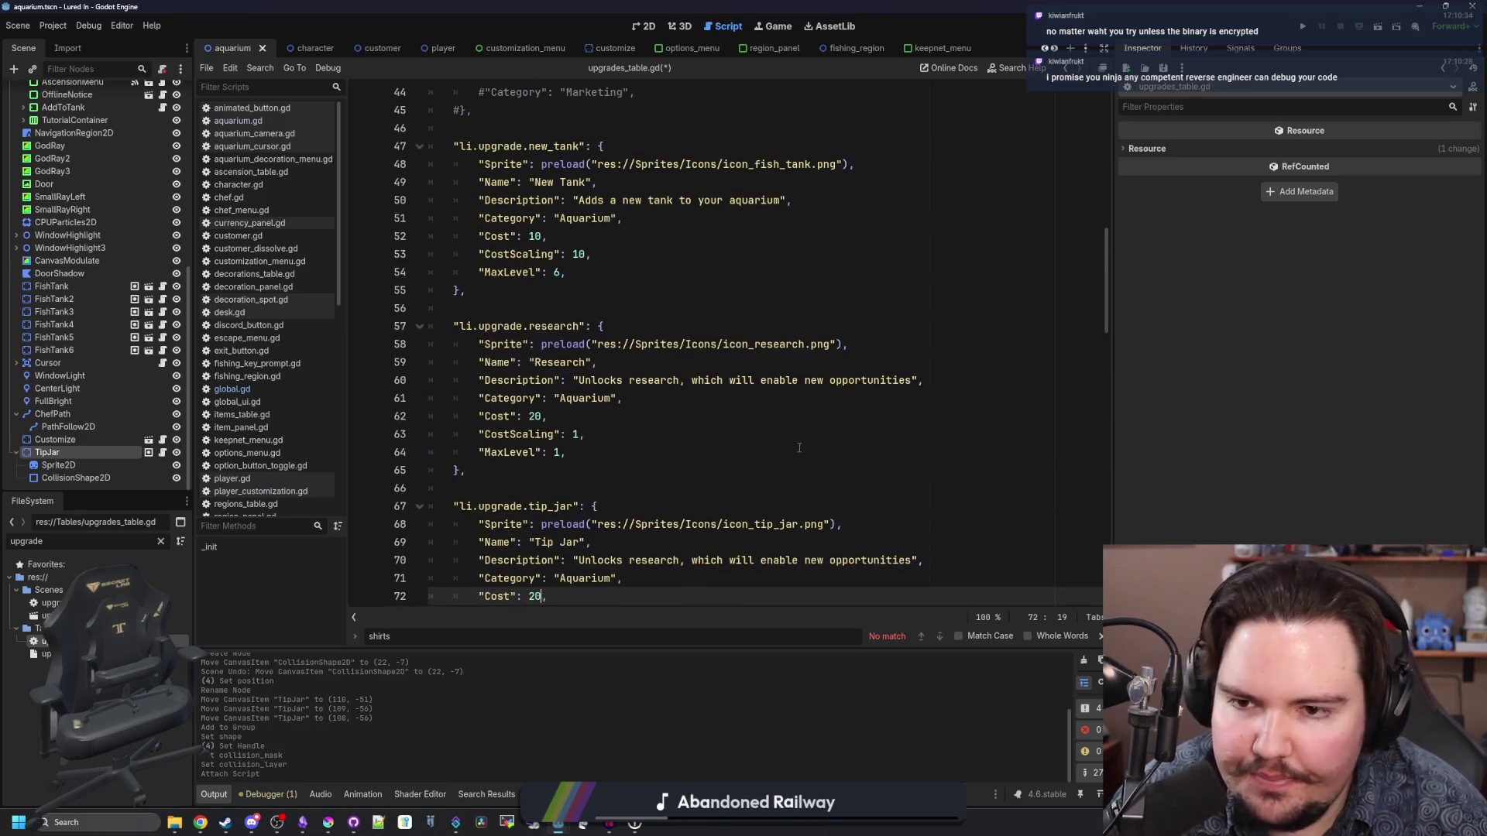
pyautogui.scroll(-2, 732, 425)
pyautogui.press('BackSpace')
pyautogui.press('BackSpace')
pyautogui.write('100')
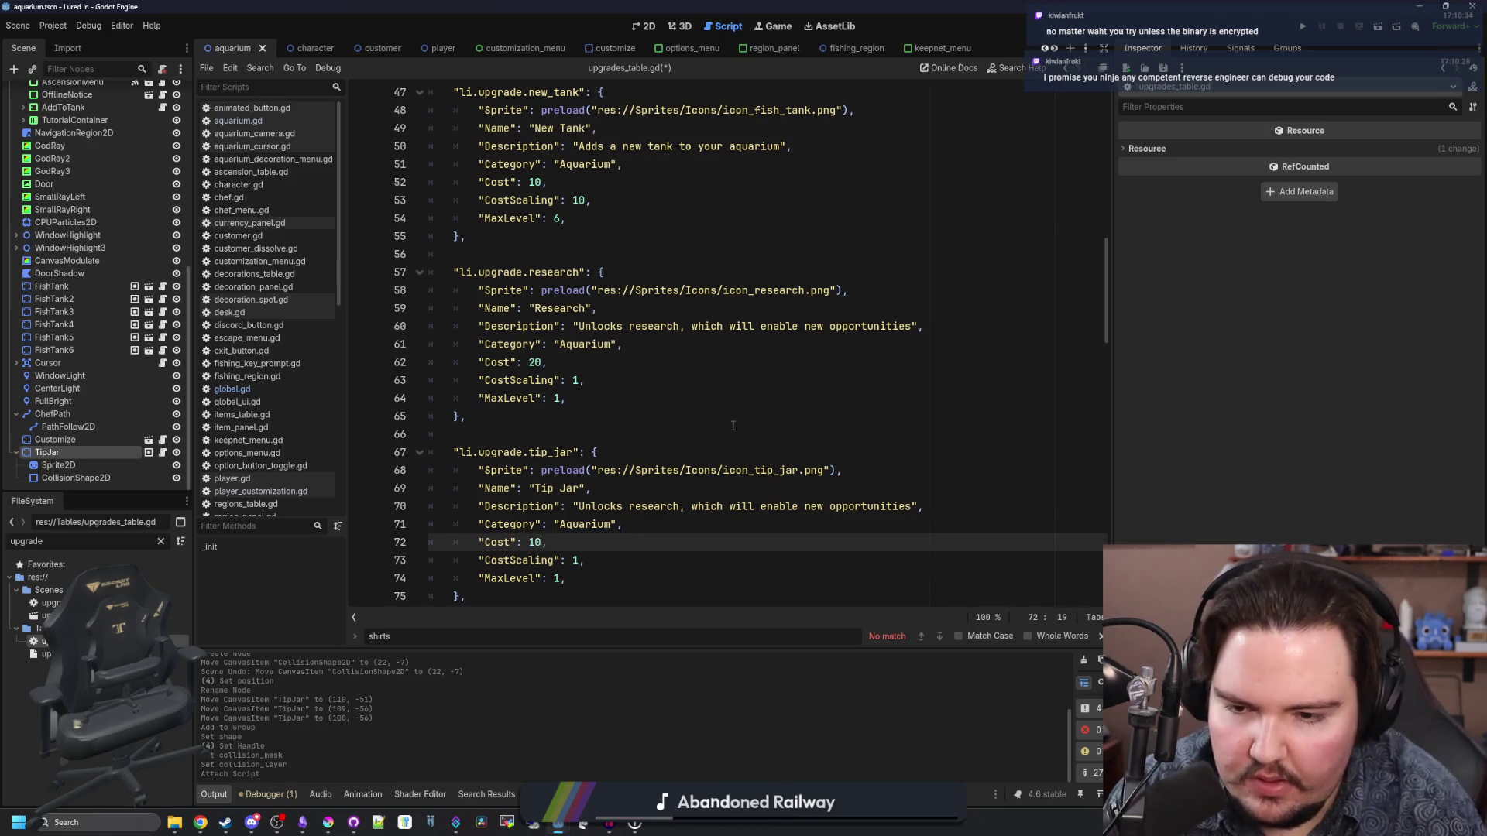
pyautogui.scroll(-3, 625, 434)
pyautogui.click(625, 442)
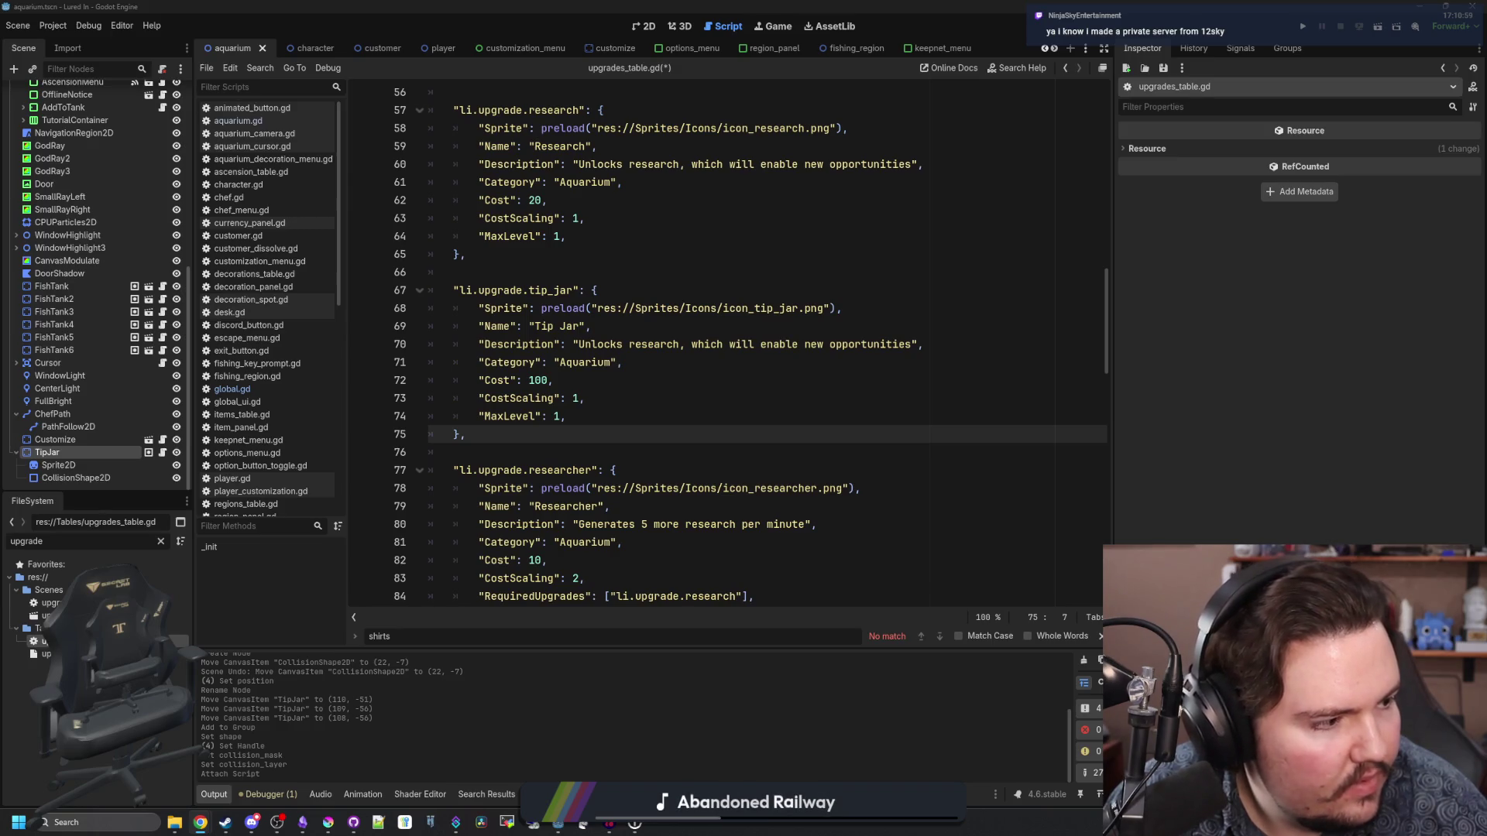
pyautogui.hotkey('alt', 'Tab')
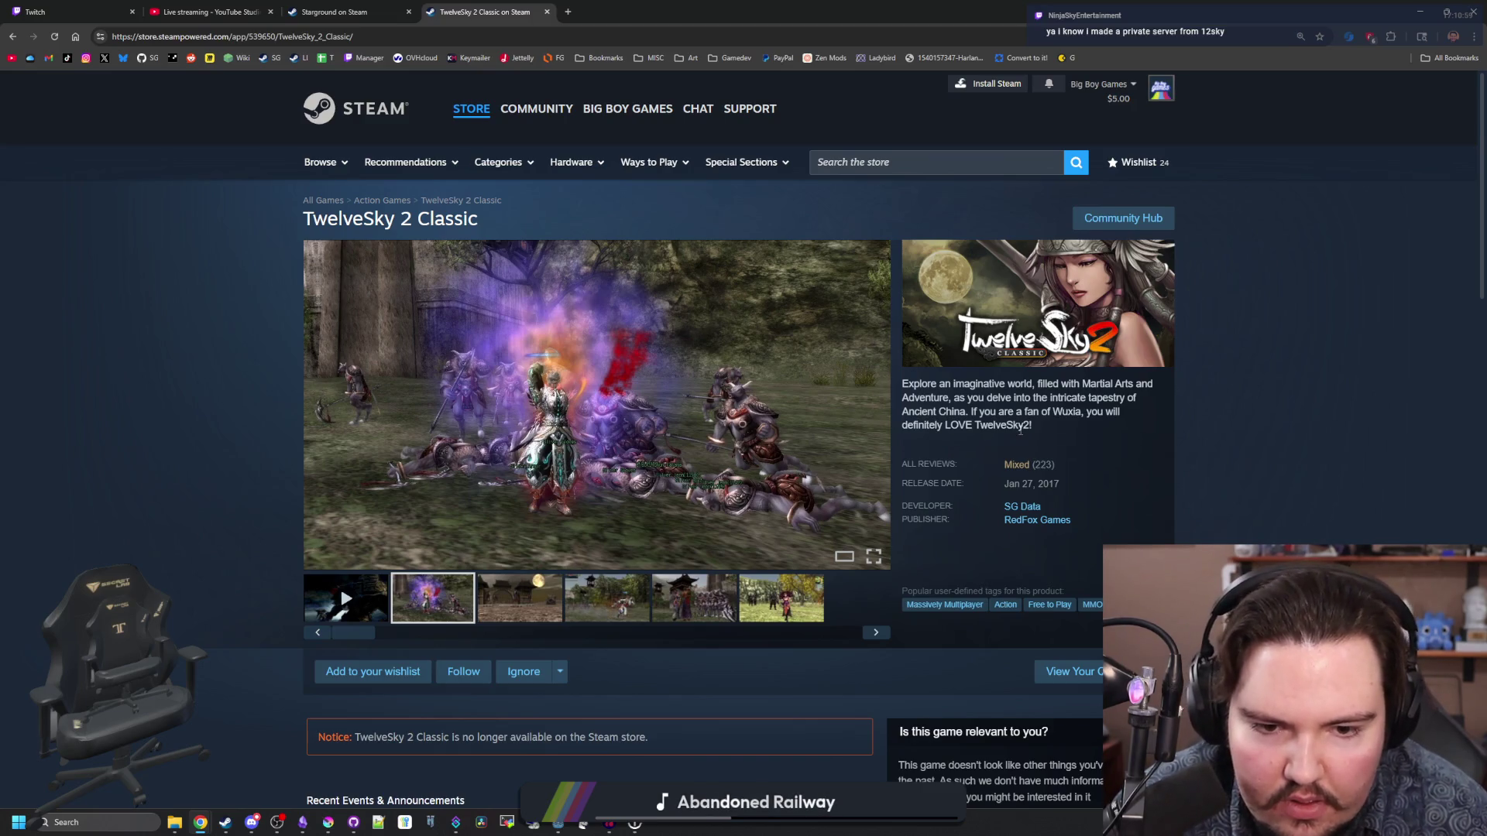
# - Browse the TwelveSky 2 Classic Steam page, viewing its fourth and fifth screenshots, then return to Godot
pyautogui.scroll(-2, 584, 614)
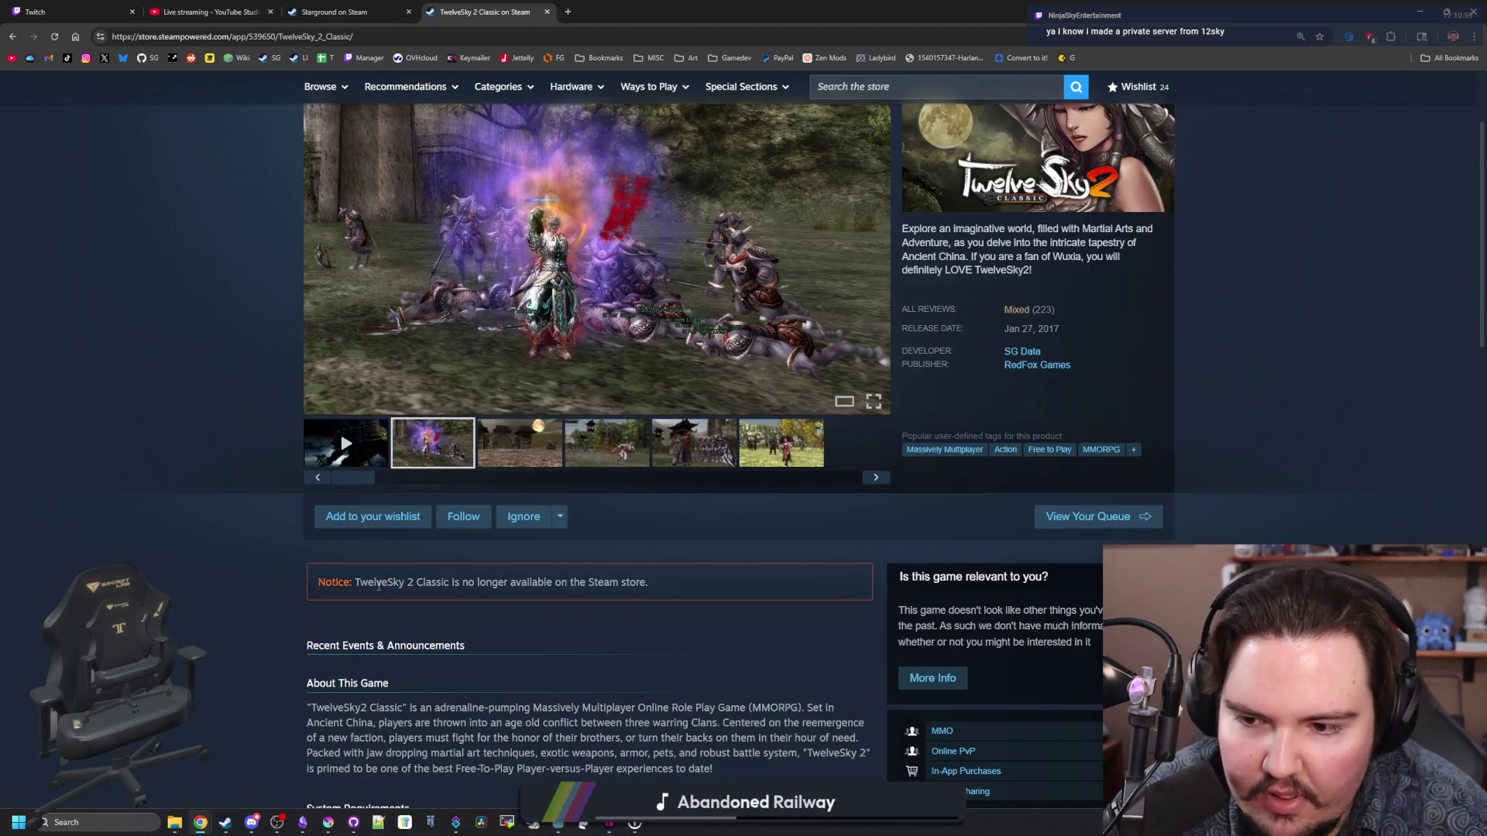
pyautogui.moveTo(379, 586); pyautogui.dragTo(660, 588)
pyautogui.scroll(2, 692, 582)
pyautogui.click(625, 610)
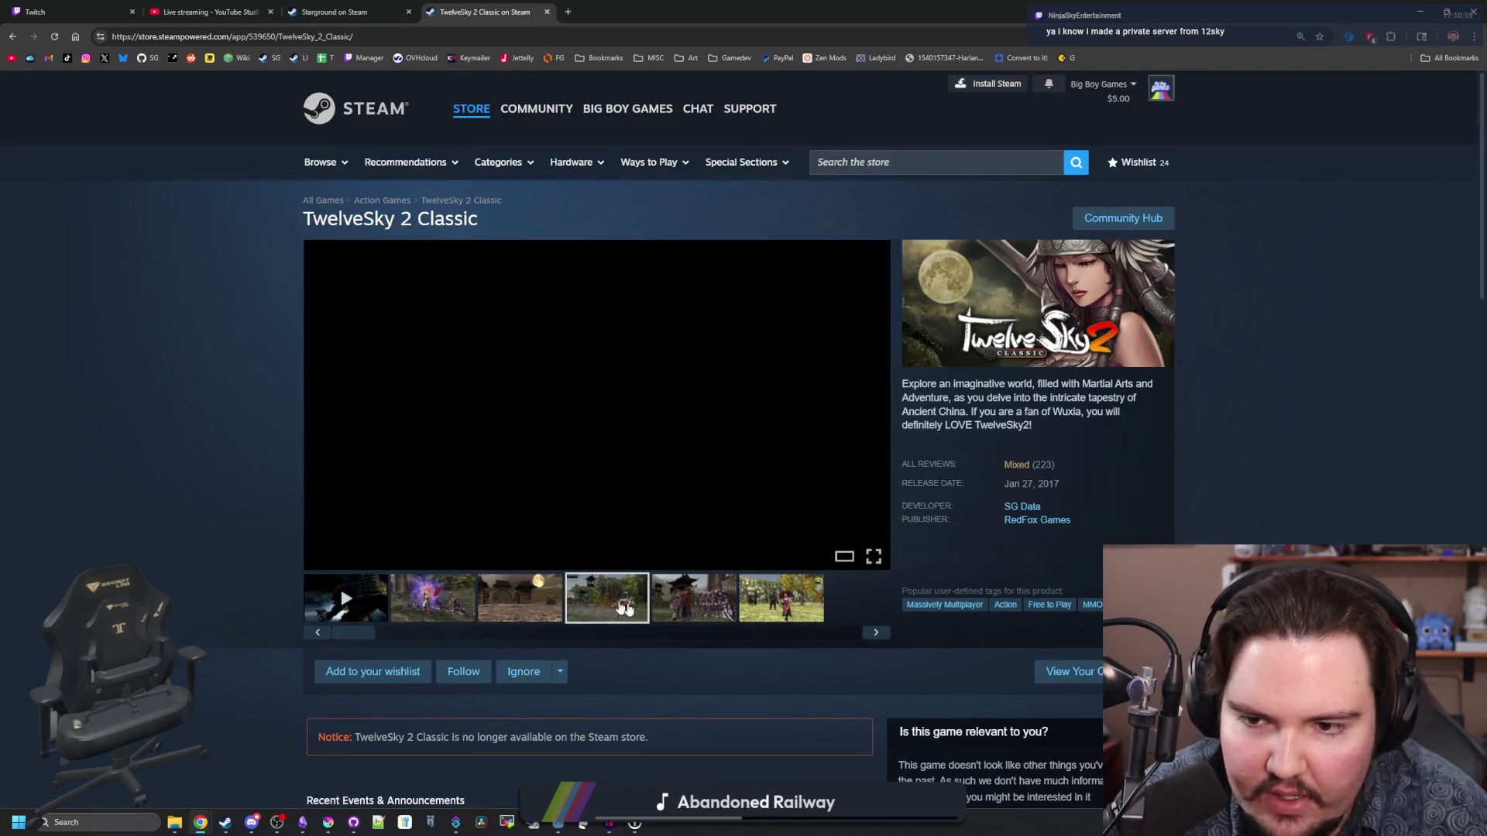
pyautogui.click(693, 598)
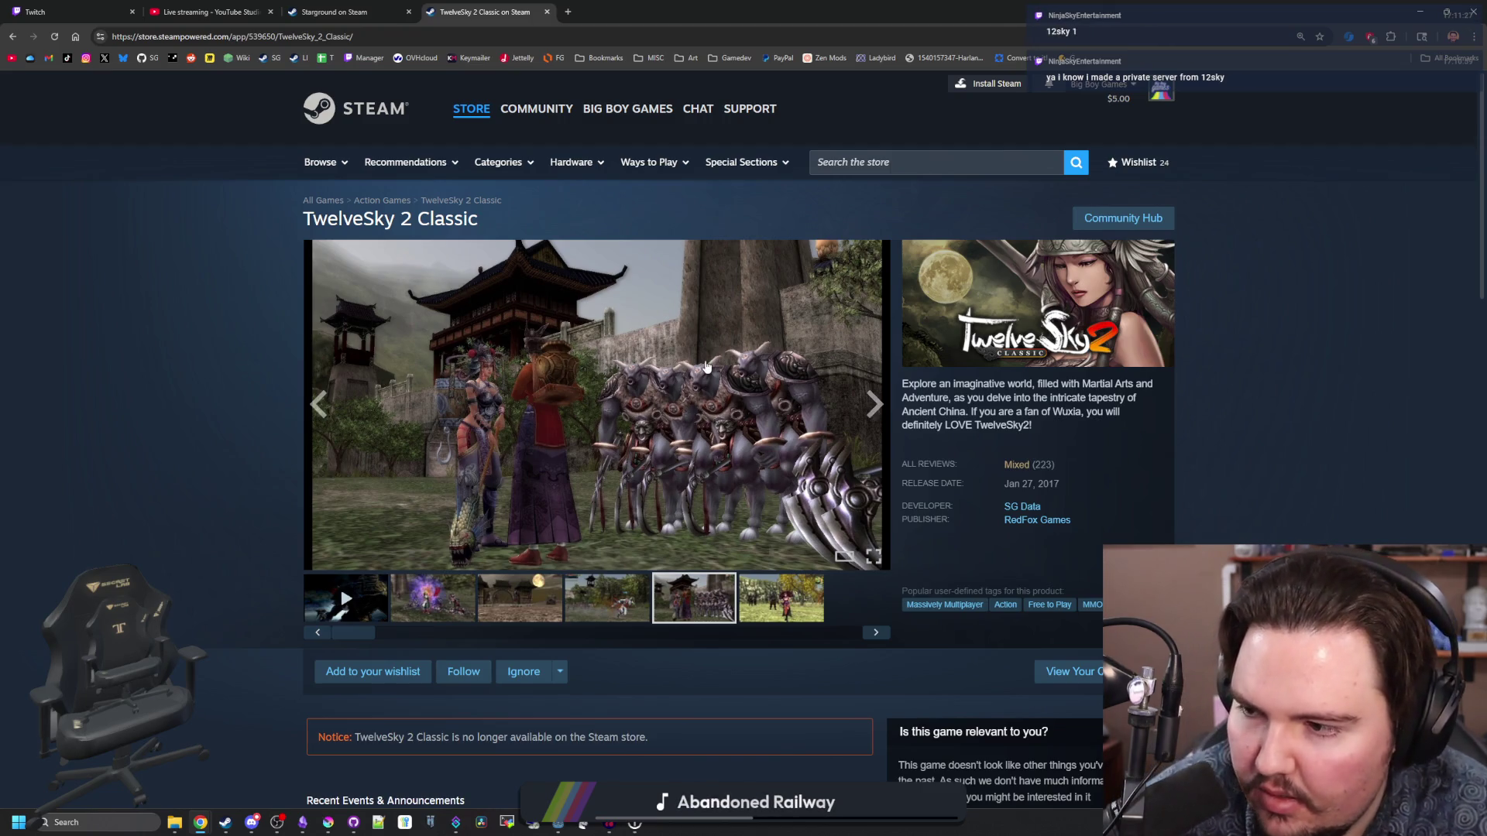
pyautogui.hotkey('alt', 'Tab')
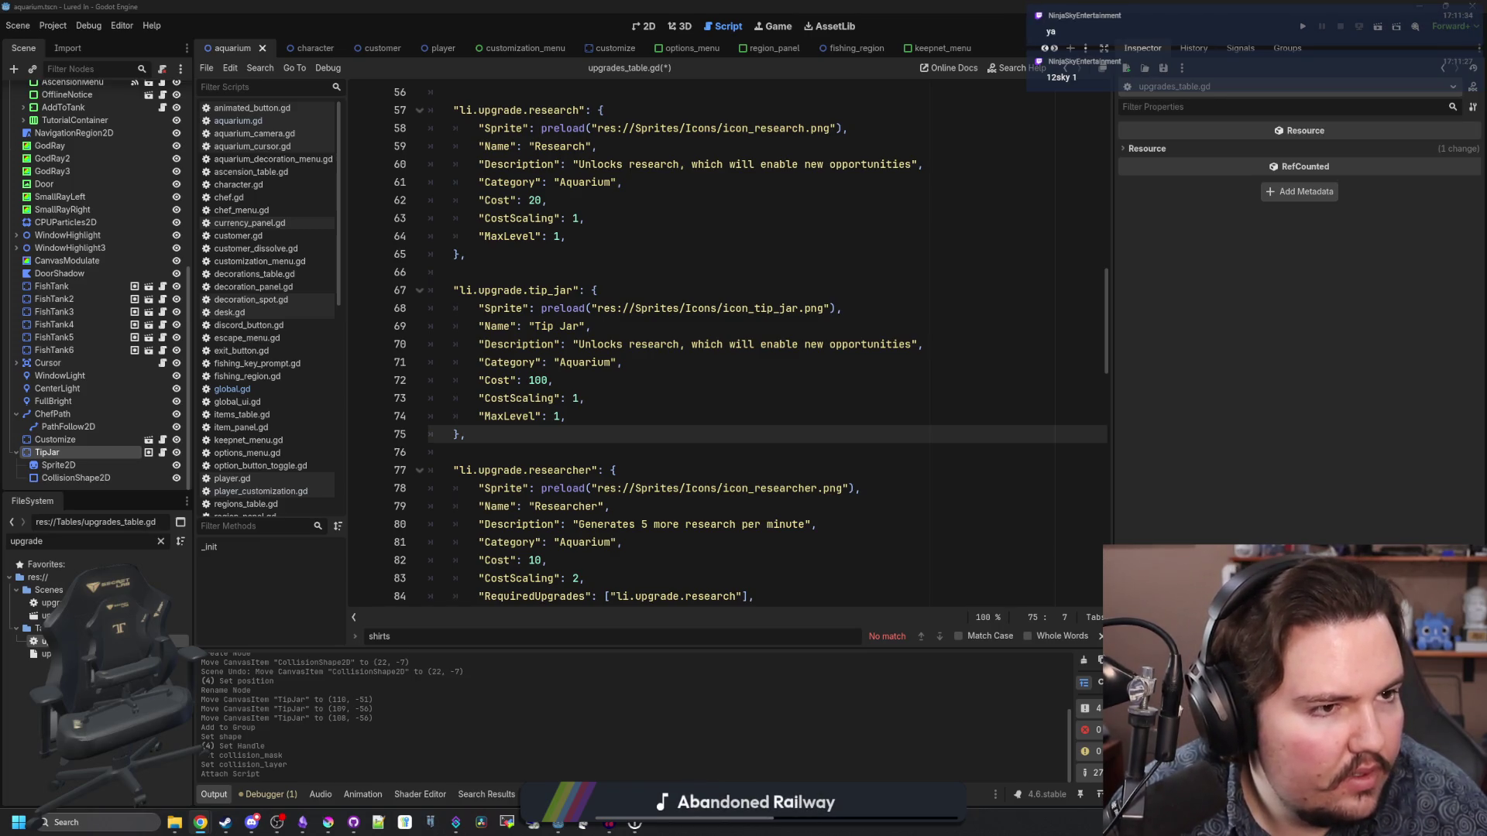
pyautogui.hotkey('alt', 'Tab')
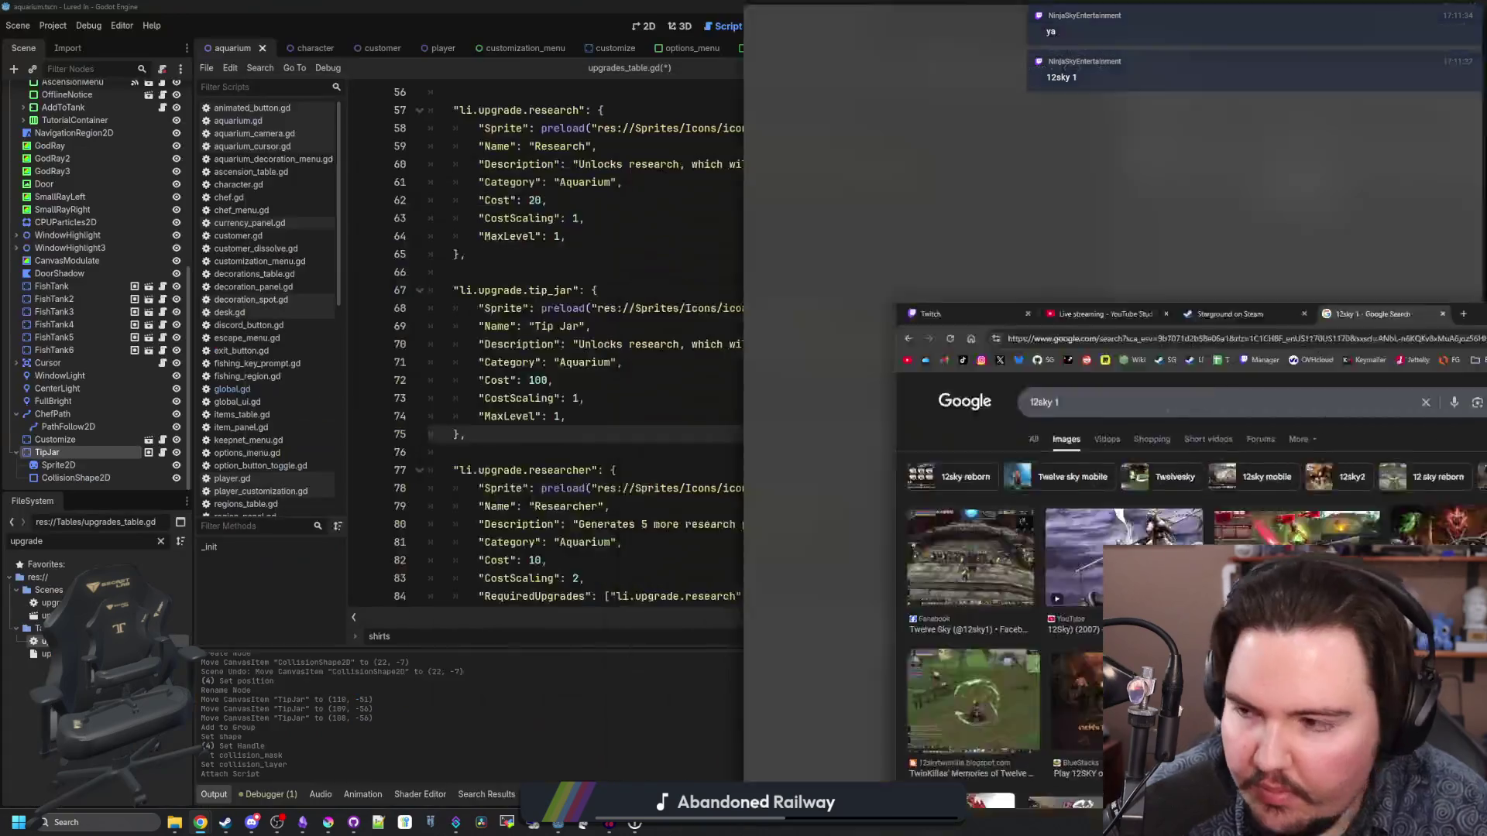
pyautogui.hotkey('alt', 'Tab')
pyautogui.click(787, 393)
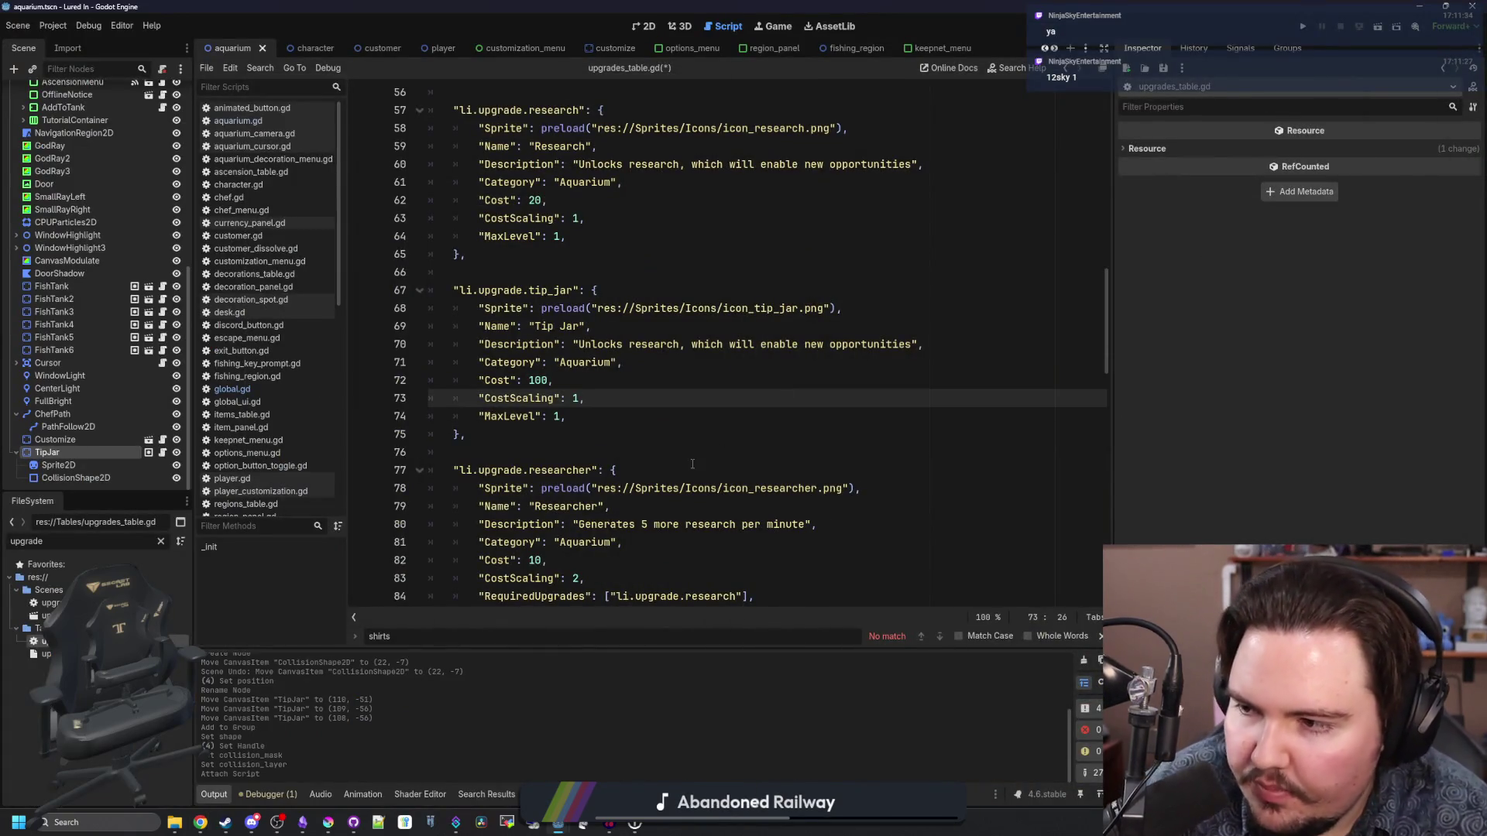